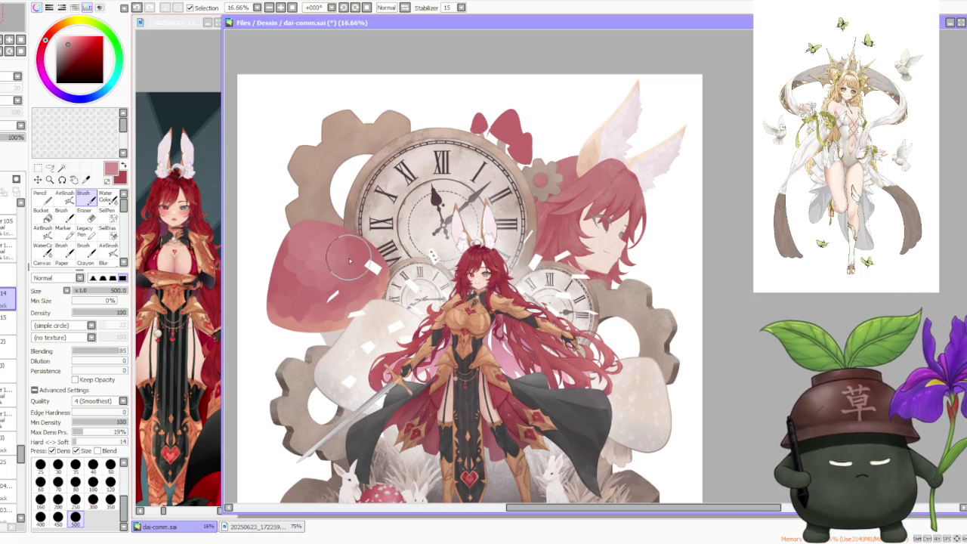
# Step: Switch to the AirBrush tool for soft shading
pyautogui.scroll(-1, 356, 259)
pyautogui.scroll(1, 360, 213)
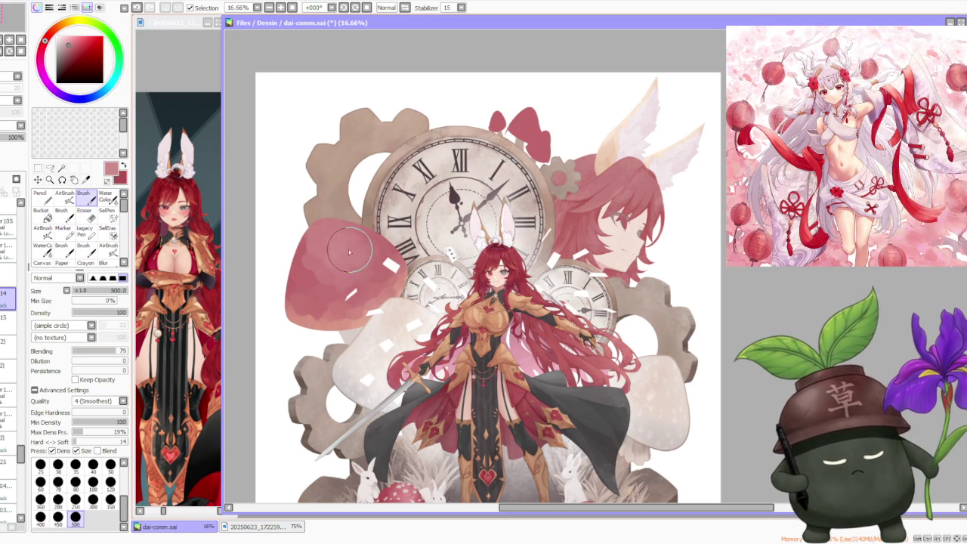
pyautogui.scroll(-2, 340, 241)
pyautogui.scroll(-1, 388, 181)
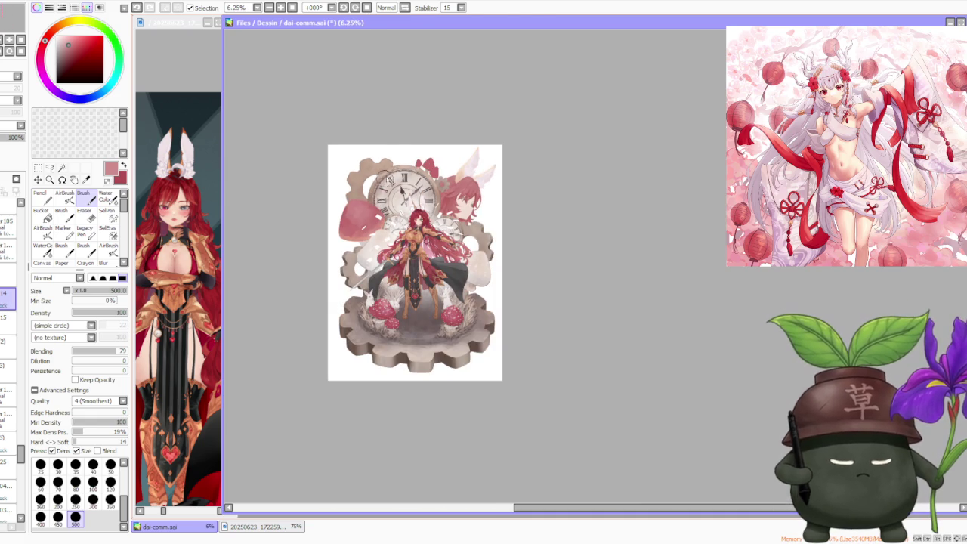
pyautogui.scroll(3, 365, 201)
pyautogui.scroll(1, 365, 201)
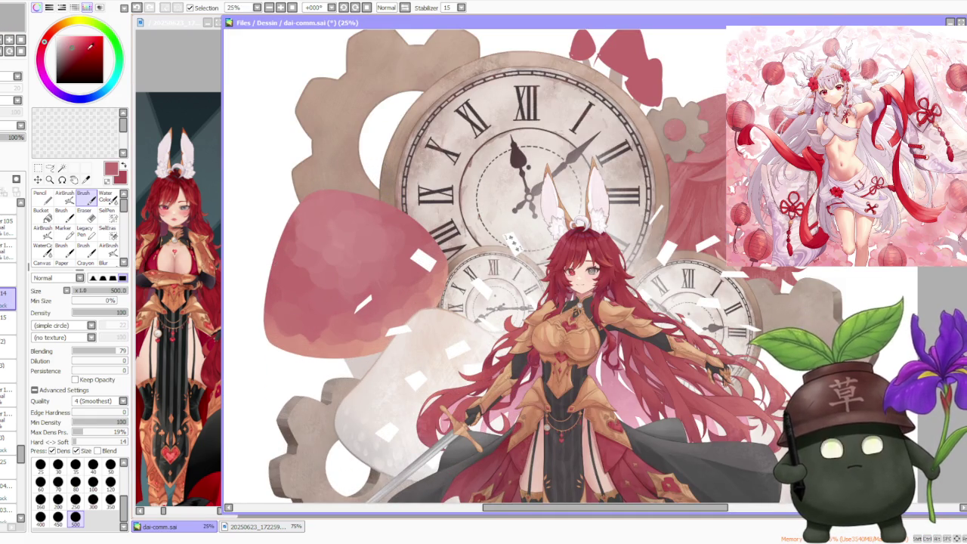
pyautogui.click(64, 195)
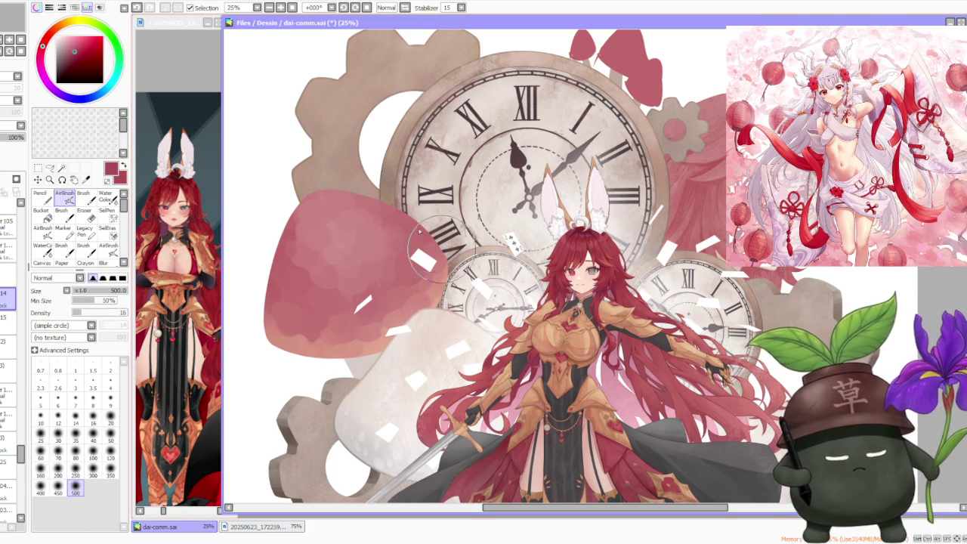
# Step: Change the airbrush's brush shape from simple circle to Bristle
pyautogui.scroll(-1, 453, 257)
pyautogui.scroll(-2, 454, 248)
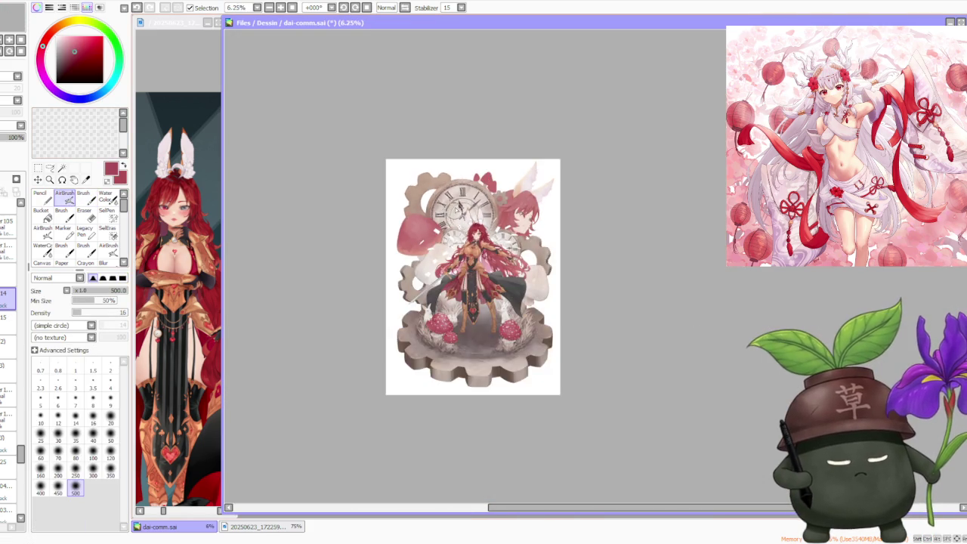
pyautogui.scroll(-1, 453, 241)
pyautogui.scroll(2, 455, 227)
pyautogui.scroll(1, 457, 214)
pyautogui.scroll(1, 456, 214)
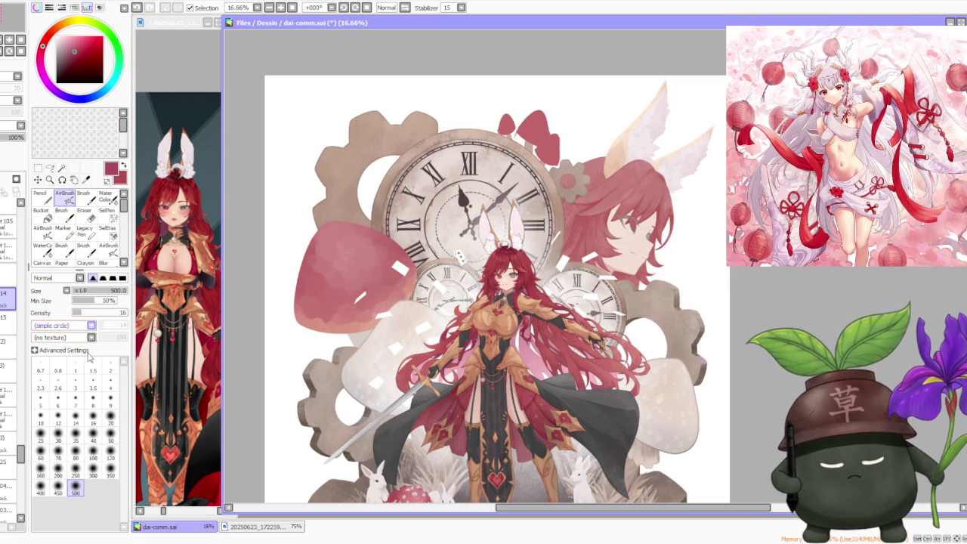
pyautogui.click(78, 389)
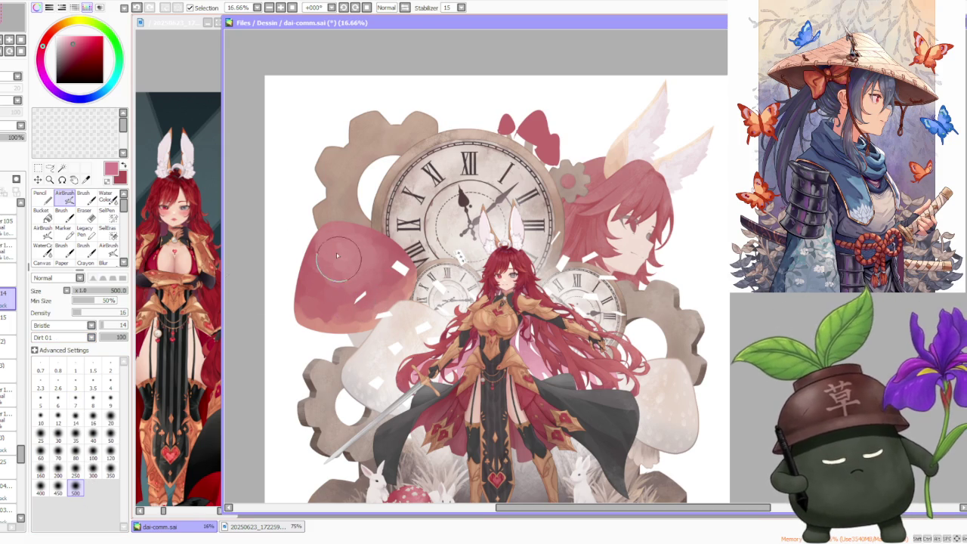
pyautogui.scroll(3, 343, 255)
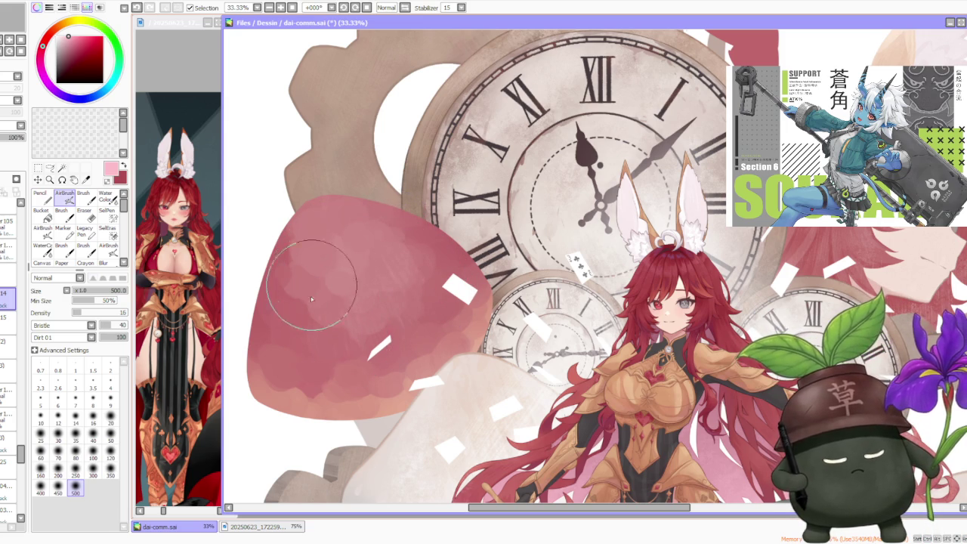
# Step: Sample a darker pink from the mushroom cap and set the brush size to 350
pyautogui.scroll(-5, 337, 225)
pyautogui.scroll(5, 373, 197)
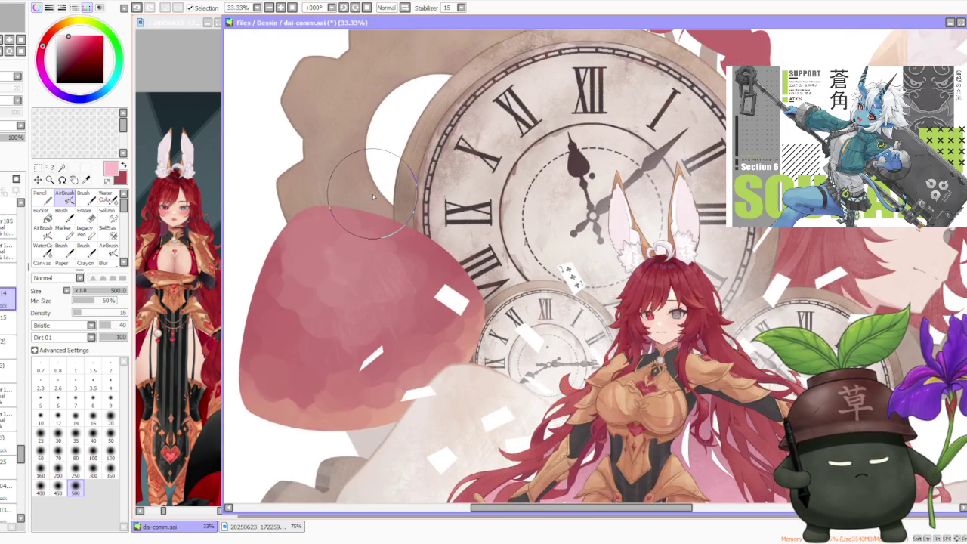
pyautogui.keyDown('alt'); pyautogui.click(356, 295); pyautogui.keyUp('alt')
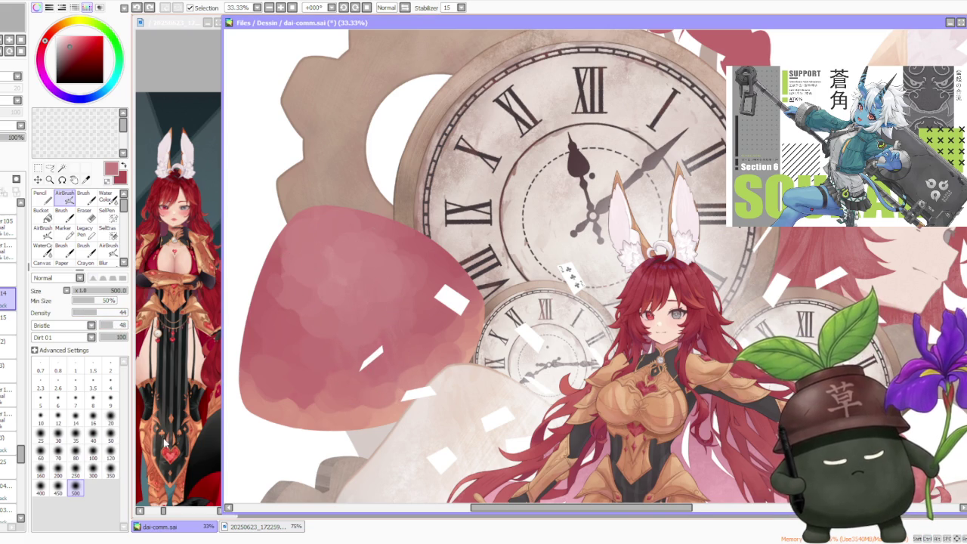
pyautogui.click(110, 470)
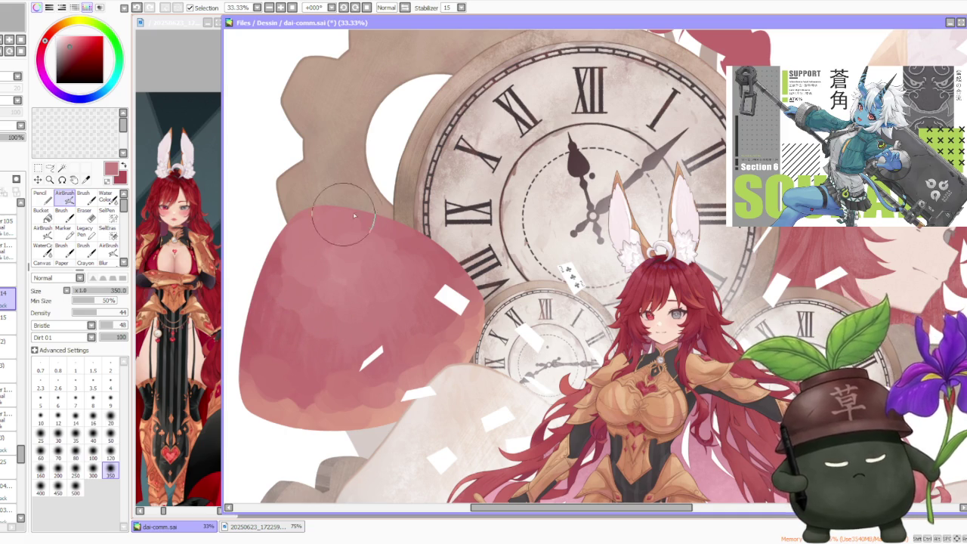
# Step: Pick pinks from the cap's lower edge and airbrush darker shading onto its lower left
pyautogui.scroll(-3, 408, 249)
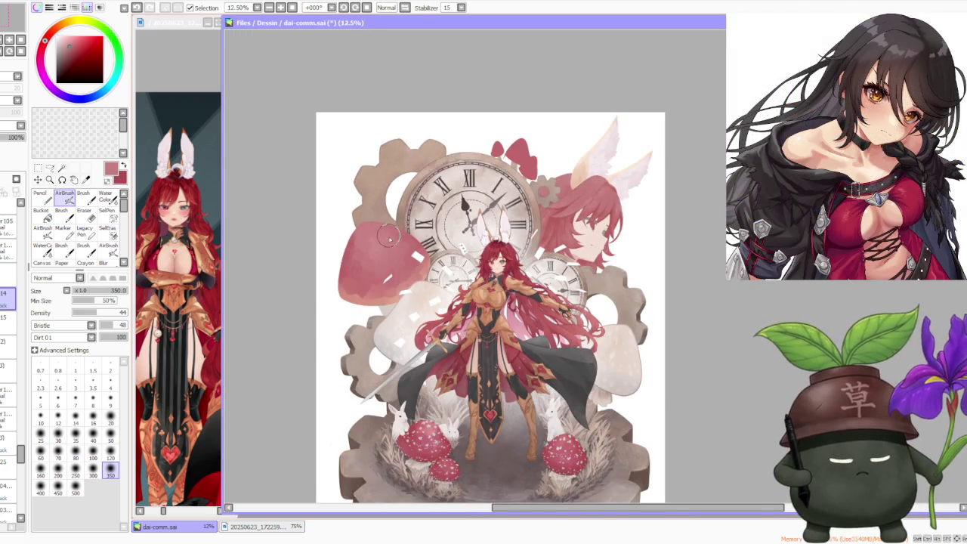
pyautogui.scroll(3, 377, 241)
pyautogui.keyDown('alt'); pyautogui.click(287, 370); pyautogui.keyUp('alt')
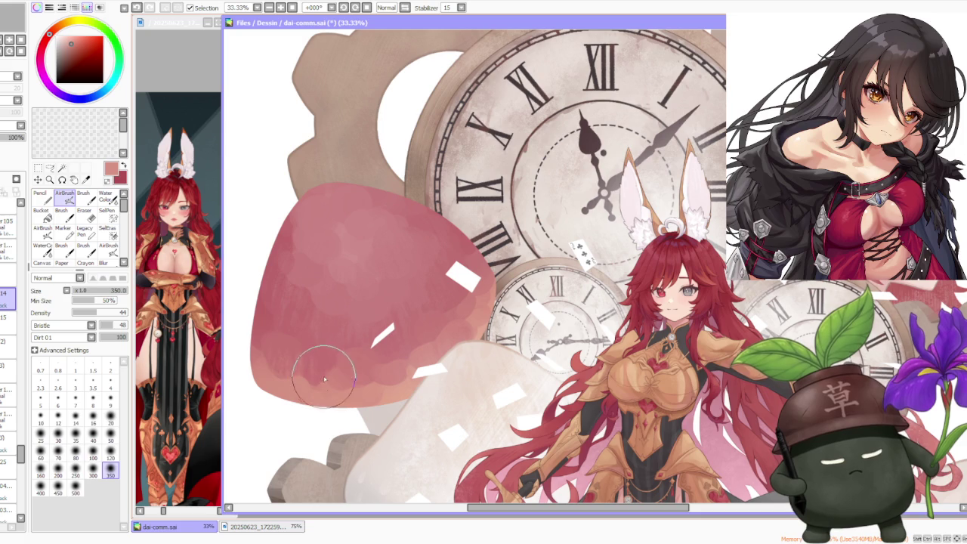
pyautogui.keyDown('alt'); pyautogui.click(293, 347); pyautogui.keyUp('alt')
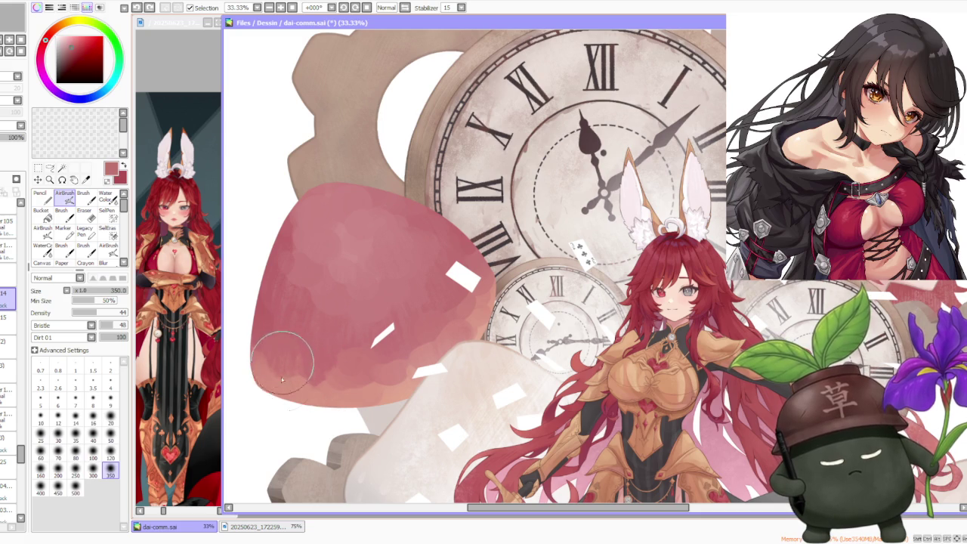
pyautogui.moveTo(281, 334)
pyautogui.mouseDown()
pyautogui.moveTo(309, 385)
pyautogui.moveTo(380, 383)
pyautogui.mouseUp()
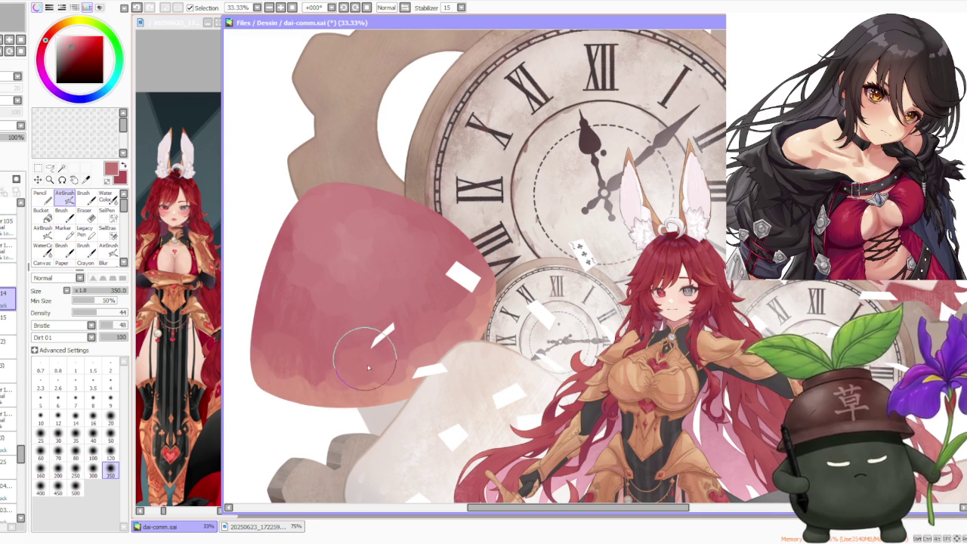
pyautogui.scroll(-4, 380, 383)
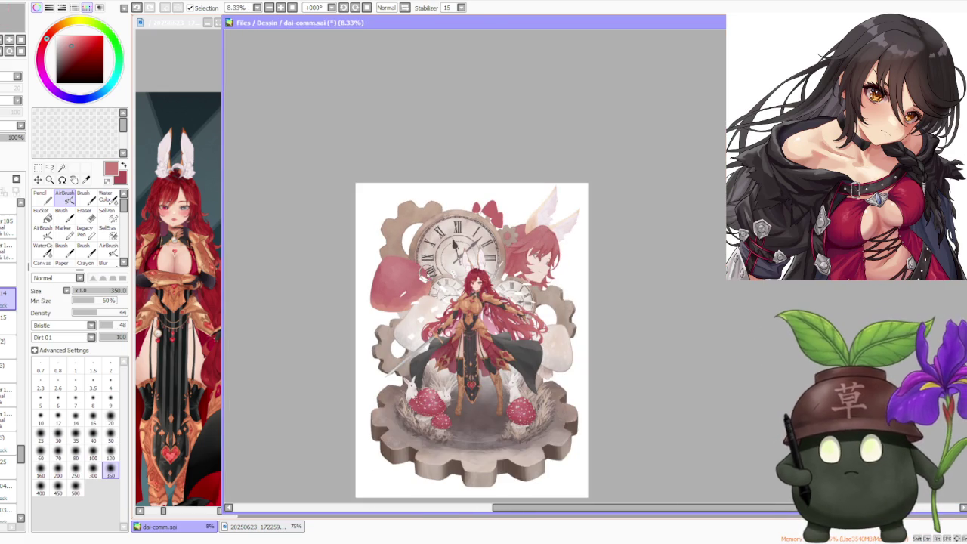
pyautogui.scroll(2, 429, 278)
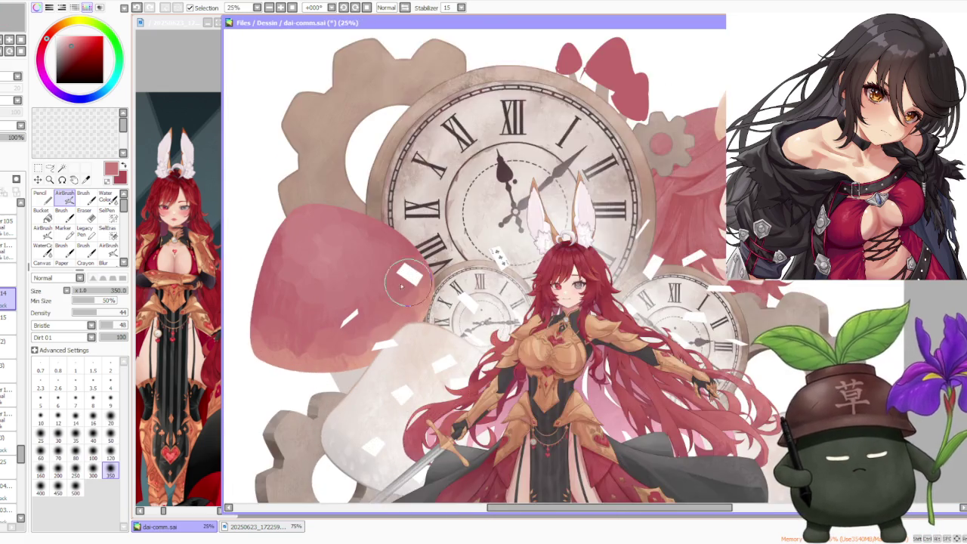
pyautogui.scroll(2, 400, 302)
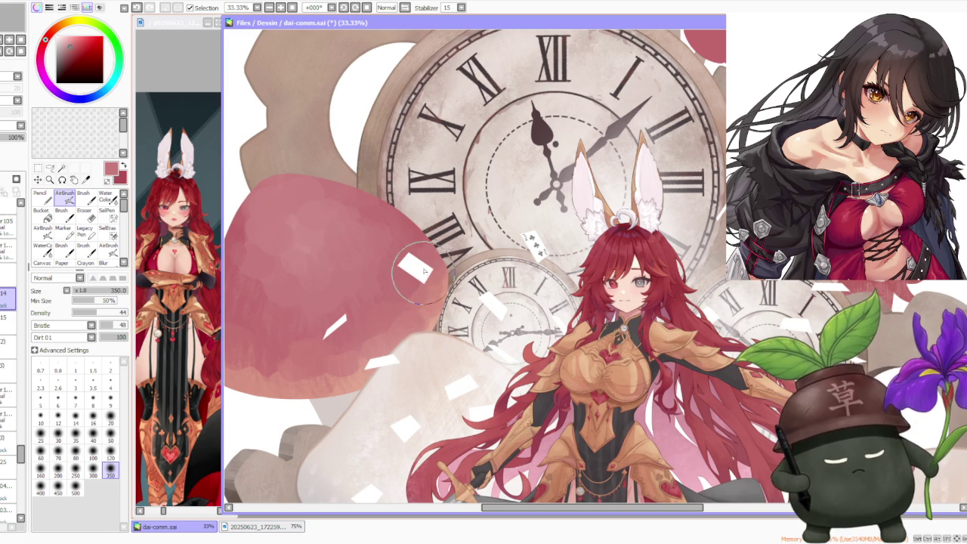
pyautogui.scroll(-3, 427, 227)
pyautogui.scroll(-1, 462, 163)
pyautogui.scroll(-1, 483, 151)
pyautogui.scroll(1, 487, 144)
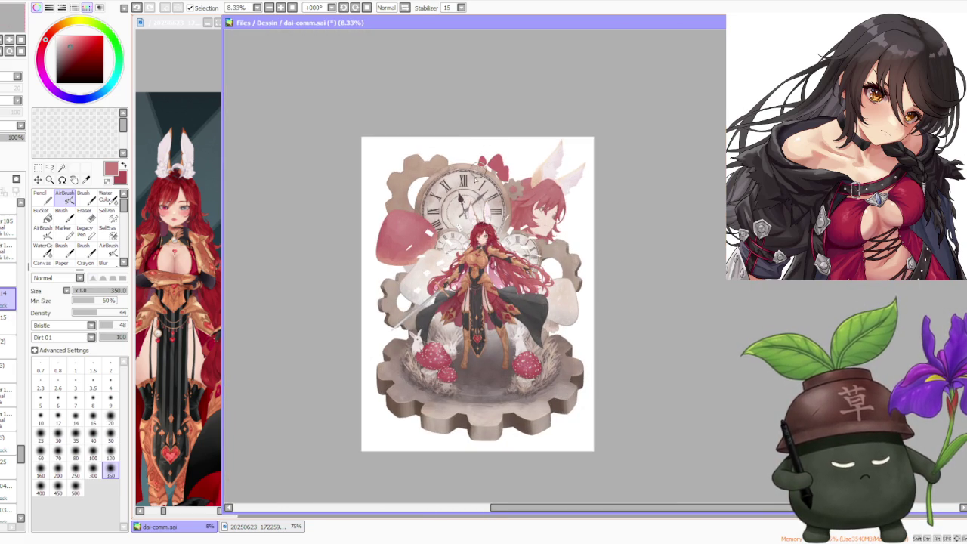
pyautogui.scroll(3, 463, 202)
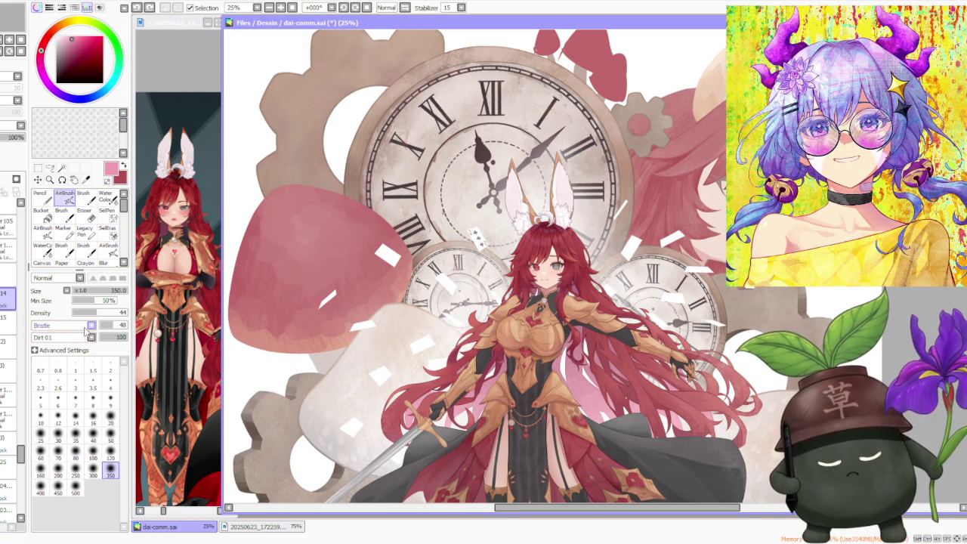
pyautogui.scroll(1, 68, 325)
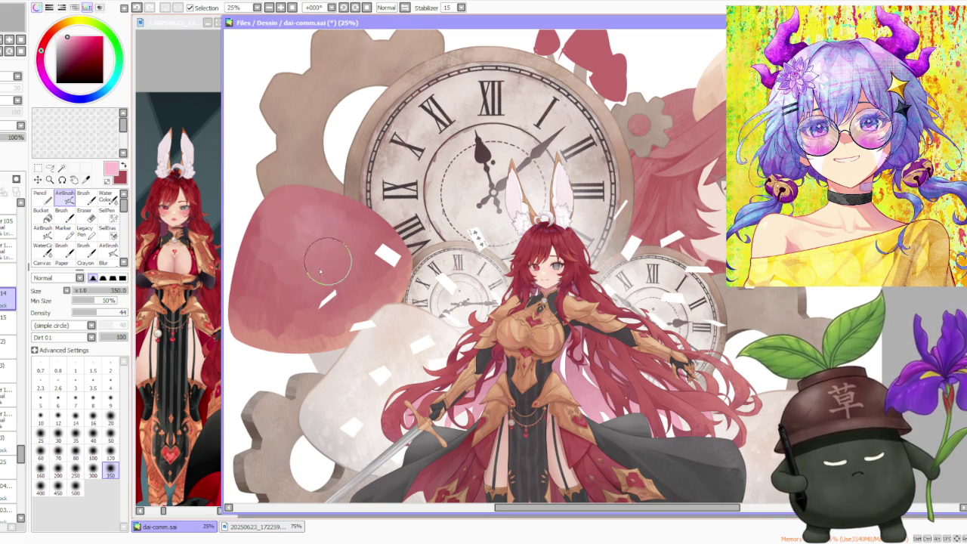
# Step: Alt-sample several muted and darker pinks from the mushroom cap, then return to the Brush tool
pyautogui.keyDown('alt'); pyautogui.click(256, 340); pyautogui.keyUp('alt')
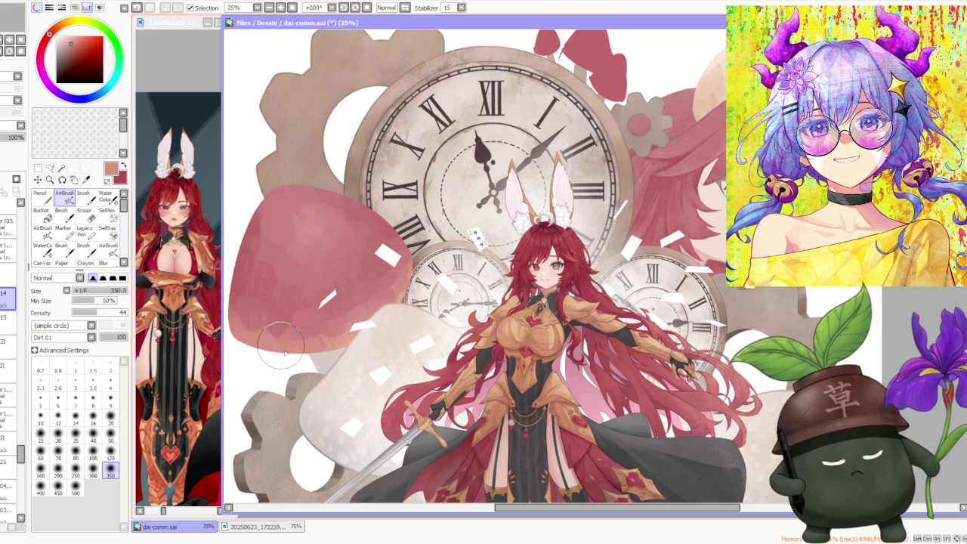
pyautogui.keyDown('alt'); pyautogui.click(263, 323); pyautogui.keyUp('alt')
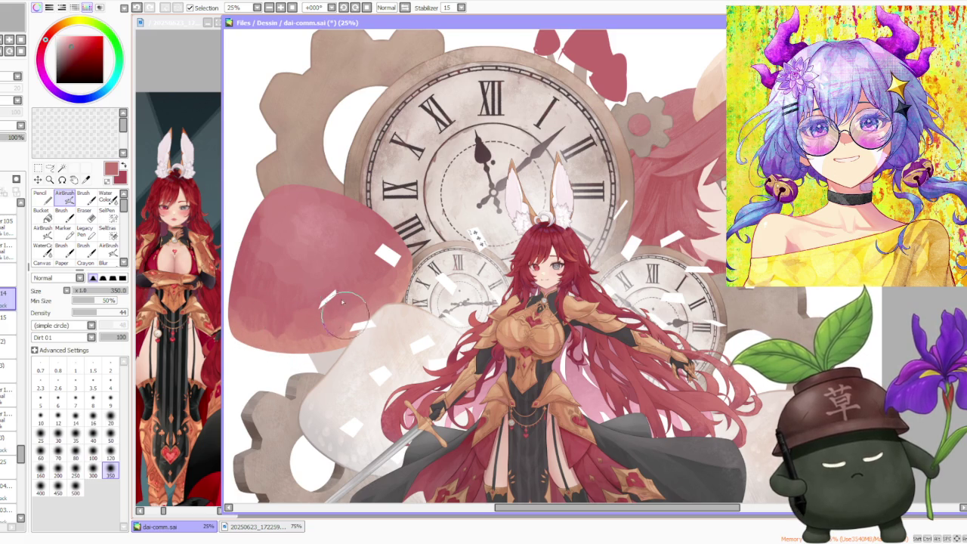
pyautogui.keyDown('alt'); pyautogui.click(301, 246); pyautogui.keyUp('alt')
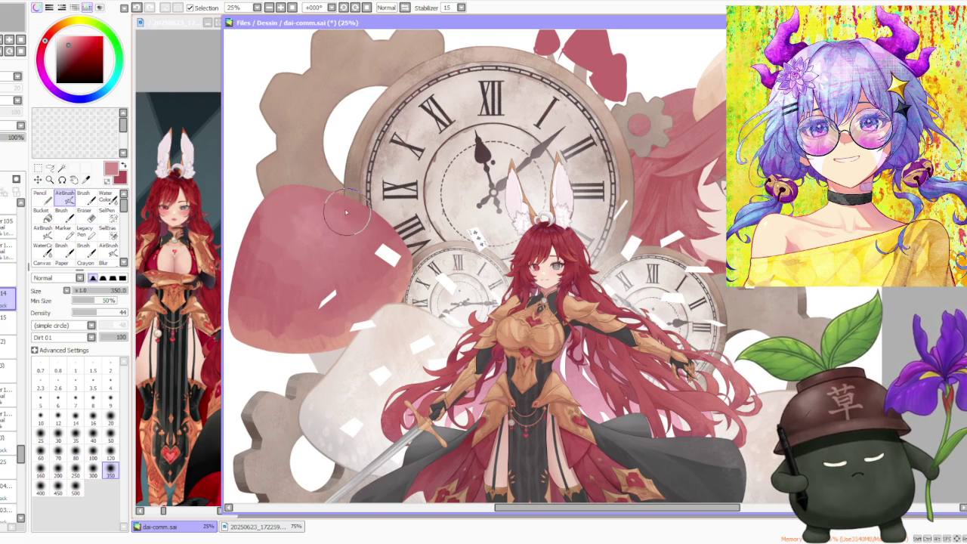
pyautogui.keyDown('alt'); pyautogui.click(240, 280); pyautogui.keyUp('alt')
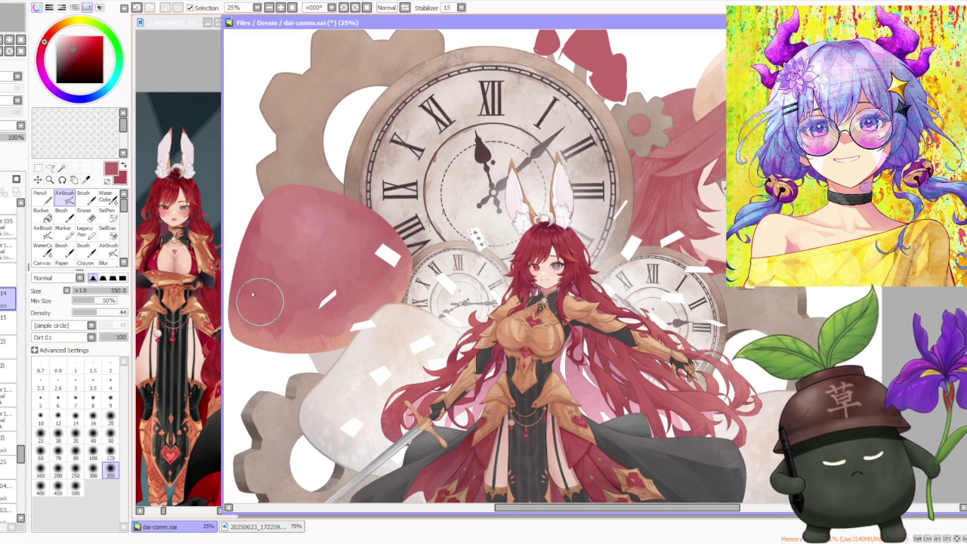
pyautogui.scroll(-2, 259, 301)
pyautogui.scroll(-1, 259, 301)
pyautogui.scroll(-3, 259, 301)
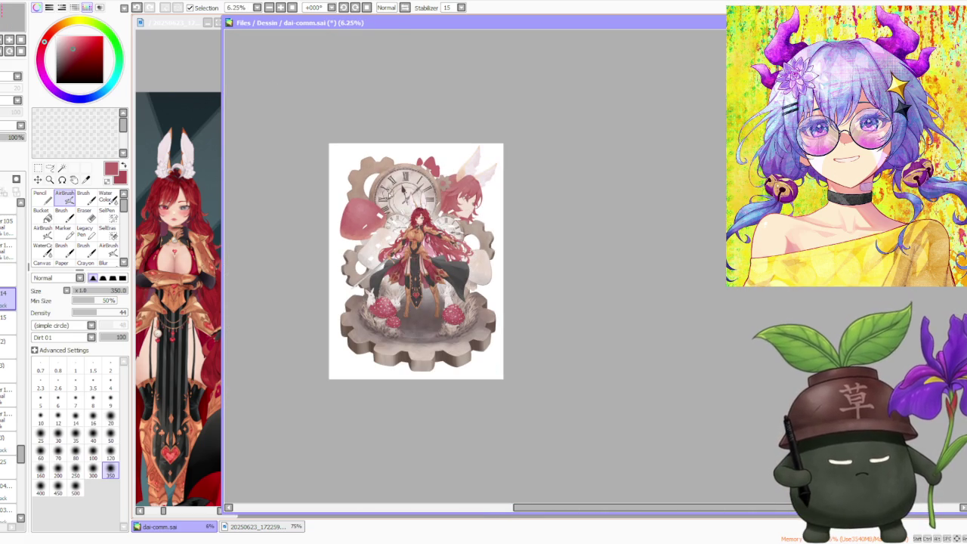
pyautogui.scroll(4, 391, 190)
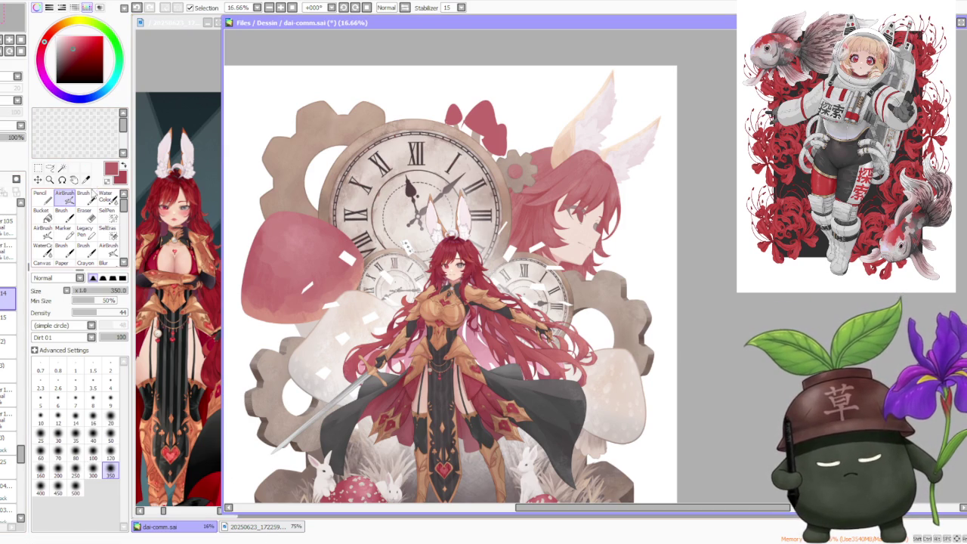
pyautogui.click(83, 194)
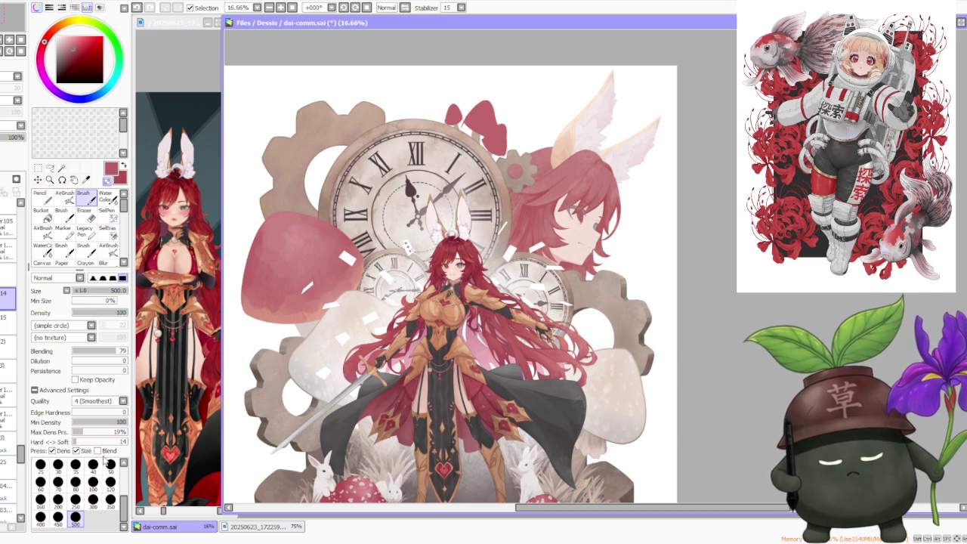
# Step: At brush size 350, paint pink along the mushroom cap's left and upper-left edges
pyautogui.click(110, 484)
pyautogui.click(111, 499)
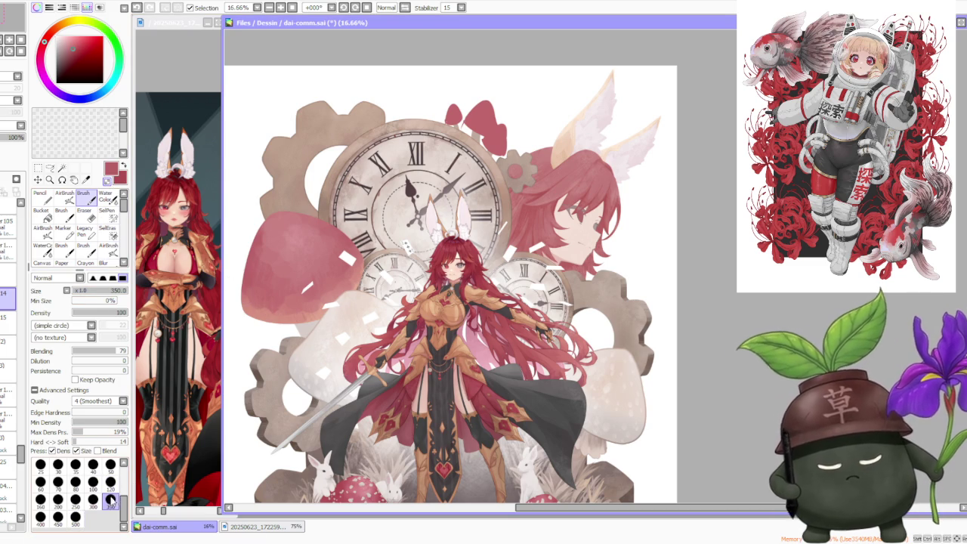
pyautogui.scroll(1, 266, 308)
pyautogui.scroll(1, 266, 308)
pyautogui.moveTo(266, 308); pyautogui.dragTo(257, 344)
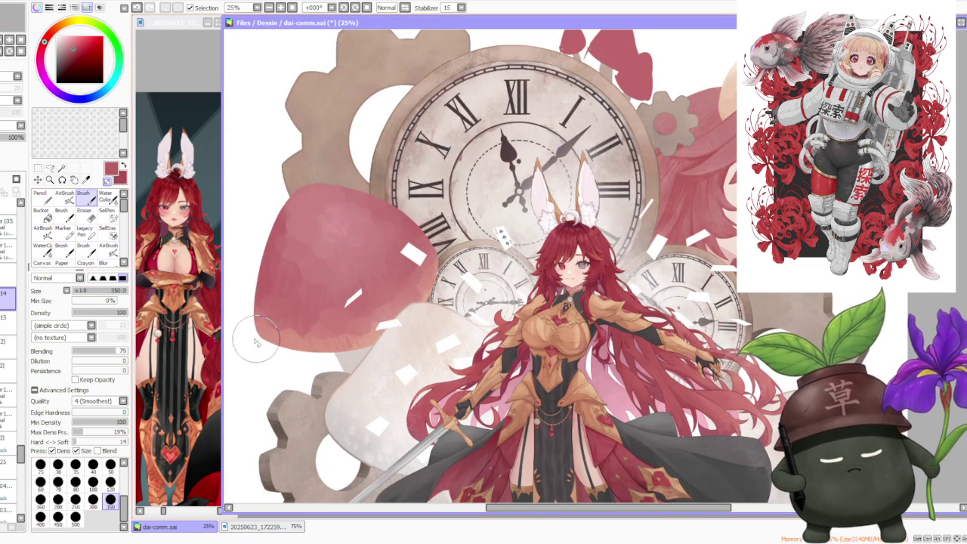
pyautogui.moveTo(264, 241); pyautogui.dragTo(257, 332)
pyautogui.moveTo(266, 242); pyautogui.dragTo(256, 306)
pyautogui.moveTo(259, 217)
pyautogui.mouseDown()
pyautogui.moveTo(253, 302)
pyautogui.moveTo(314, 170)
pyautogui.moveTo(269, 257)
pyautogui.moveTo(310, 177)
pyautogui.mouseUp()
pyautogui.moveTo(272, 255)
pyautogui.mouseDown()
pyautogui.moveTo(306, 183)
pyautogui.moveTo(285, 226)
pyautogui.mouseUp()
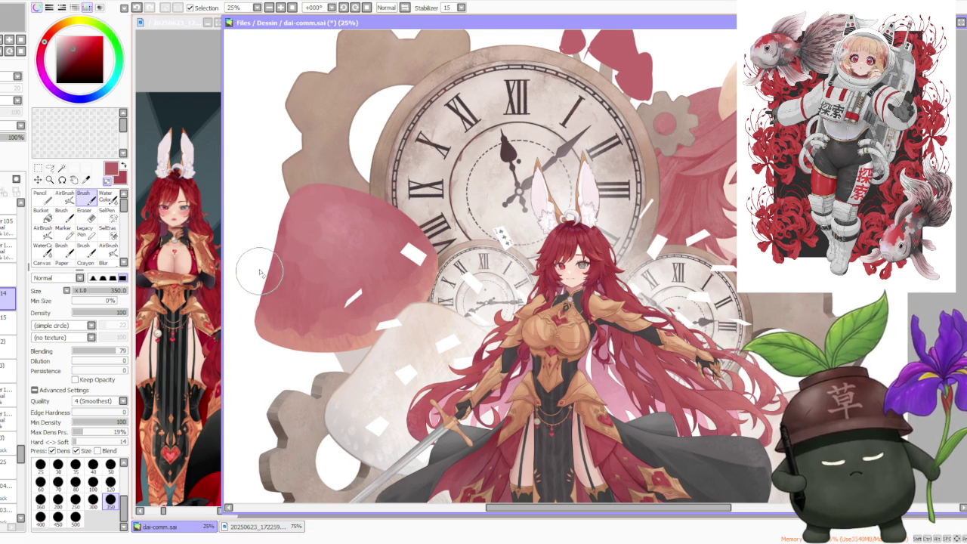
# Step: Blend the cap's edge near the clock, then fill the lower-left edge with a lighter pink
pyautogui.scroll(-1, 372, 178)
pyautogui.scroll(-1, 373, 179)
pyautogui.scroll(1, 378, 112)
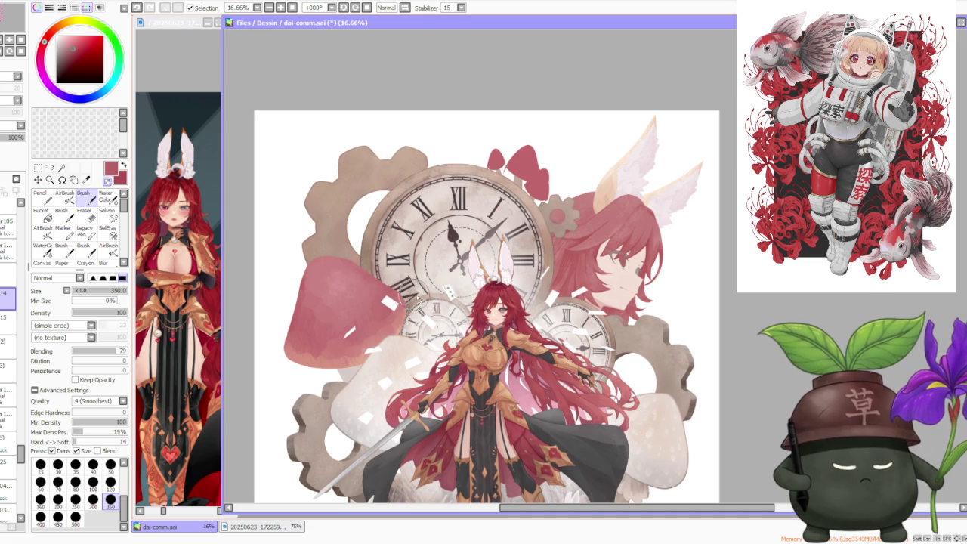
pyautogui.scroll(-2, 385, 280)
pyautogui.scroll(-1, 385, 217)
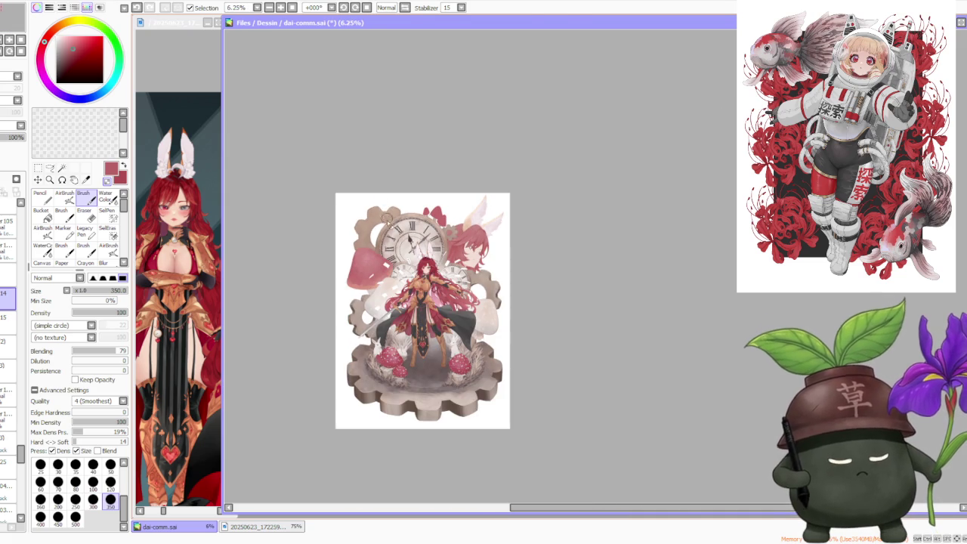
pyautogui.scroll(3, 353, 290)
pyautogui.scroll(2, 352, 290)
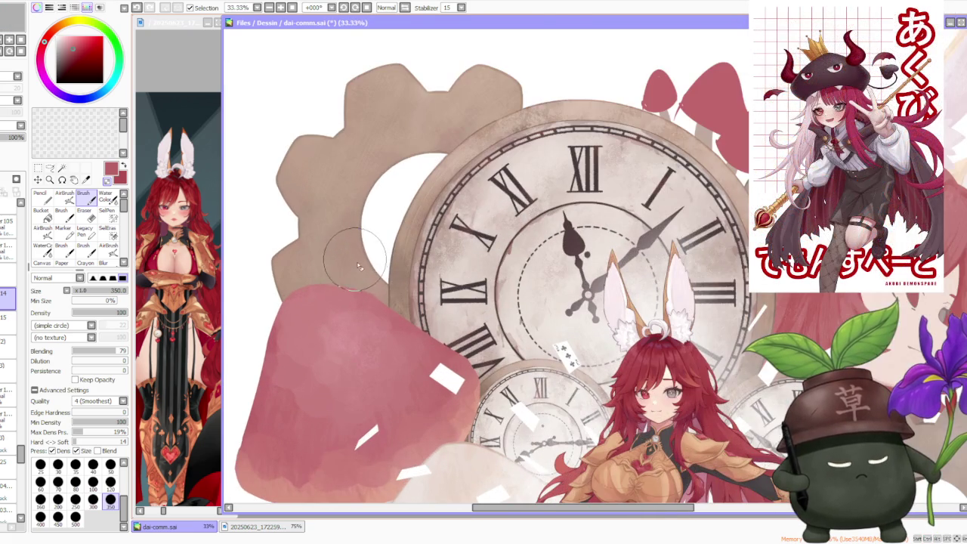
pyautogui.scroll(-1, 355, 291)
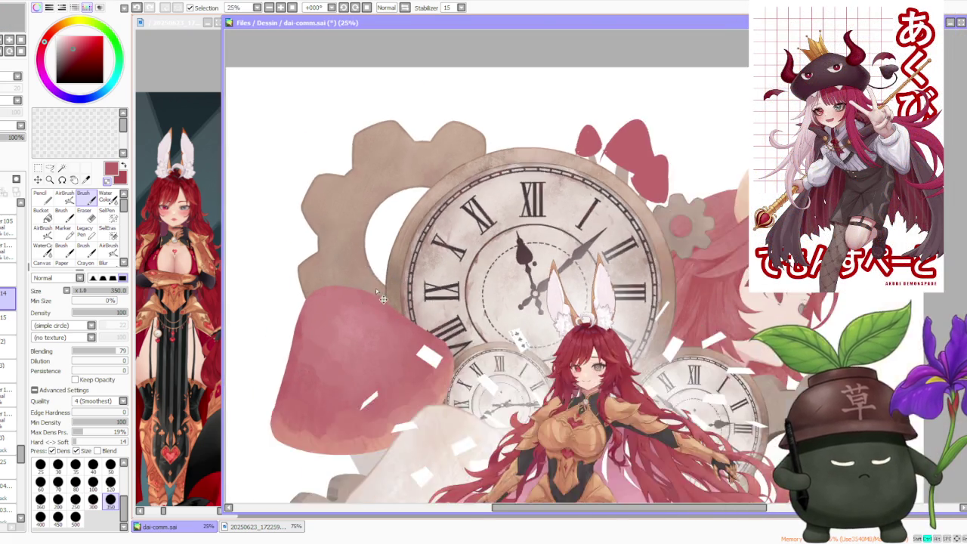
pyautogui.scroll(1, 436, 340)
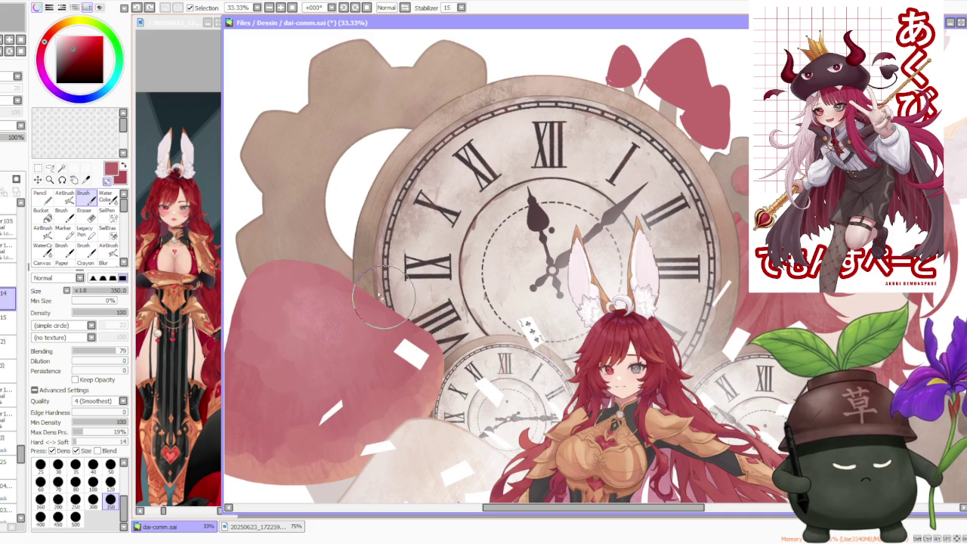
pyautogui.moveTo(393, 312); pyautogui.dragTo(333, 270)
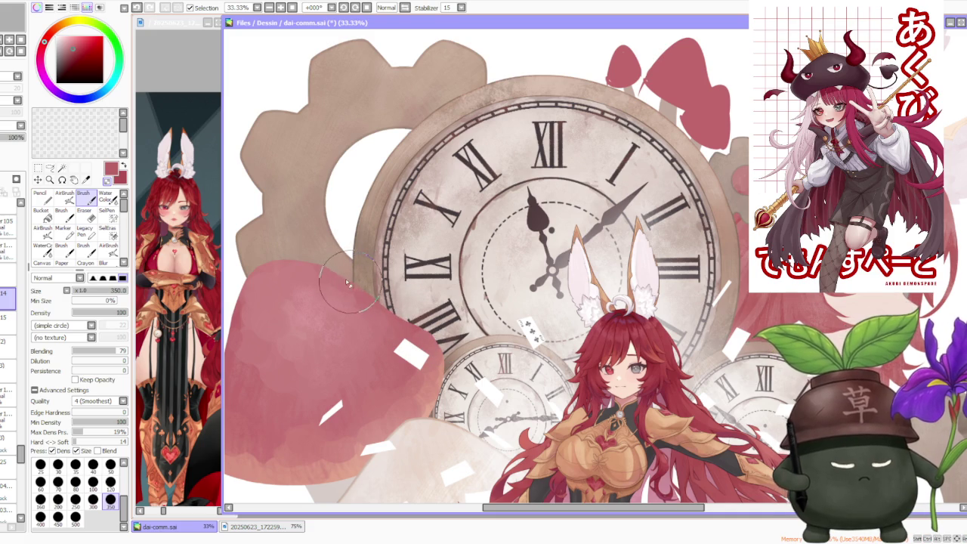
pyautogui.scroll(-2, 351, 285)
pyautogui.scroll(2, 266, 342)
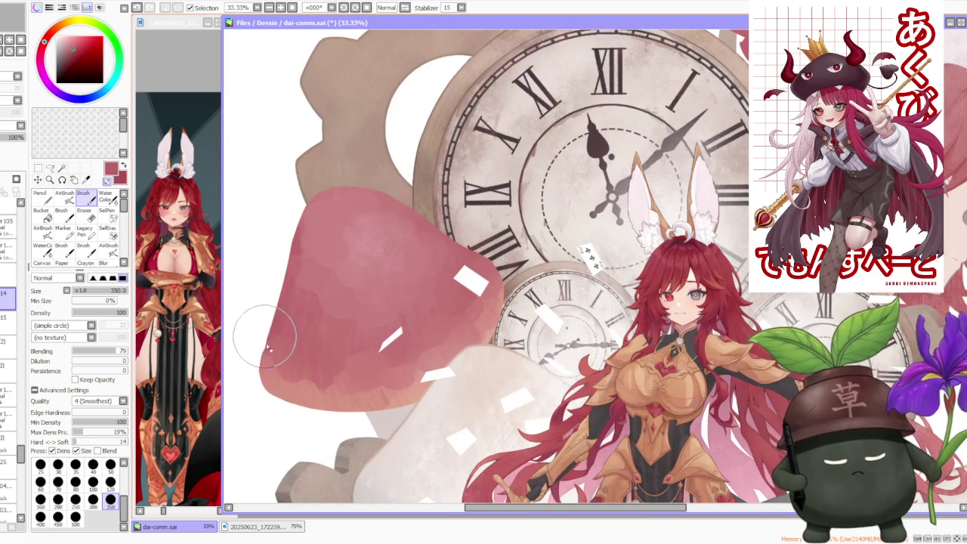
pyautogui.keyDown('alt'); pyautogui.click(265, 379); pyautogui.keyUp('alt')
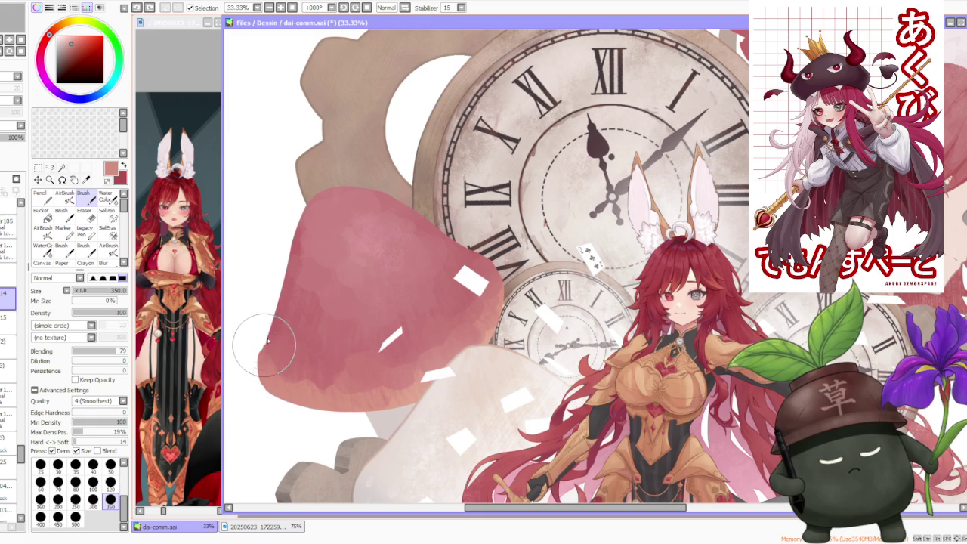
pyautogui.moveTo(260, 371)
pyautogui.mouseDown()
pyautogui.moveTo(269, 337)
pyautogui.moveTo(259, 337)
pyautogui.moveTo(254, 352)
pyautogui.moveTo(264, 390)
pyautogui.moveTo(259, 371)
pyautogui.moveTo(283, 367)
pyautogui.moveTo(261, 382)
pyautogui.moveTo(276, 397)
pyautogui.moveTo(280, 389)
pyautogui.moveTo(282, 404)
pyautogui.moveTo(351, 405)
pyautogui.mouseUp()
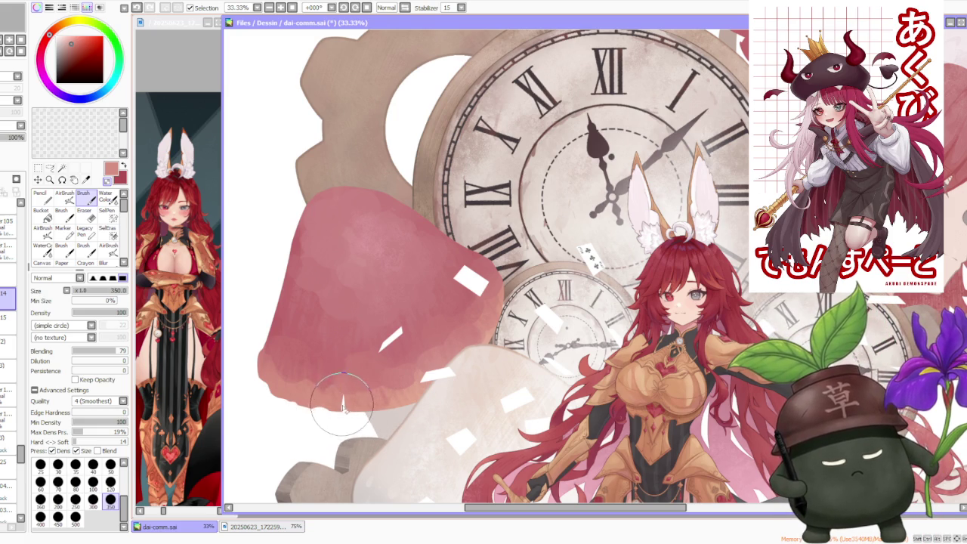
# Step: View the whole illustration, undo a stray stroke, and repaint the small stroke by the small clock
pyautogui.press('pagedown')
pyautogui.press('pagedown')
pyautogui.press('pagedown')
pyautogui.scroll(-1, 426, 282)
pyautogui.scroll(-1, 438, 276)
pyautogui.scroll(1, 442, 284)
pyautogui.scroll(1, 441, 291)
pyautogui.scroll(1, 404, 325)
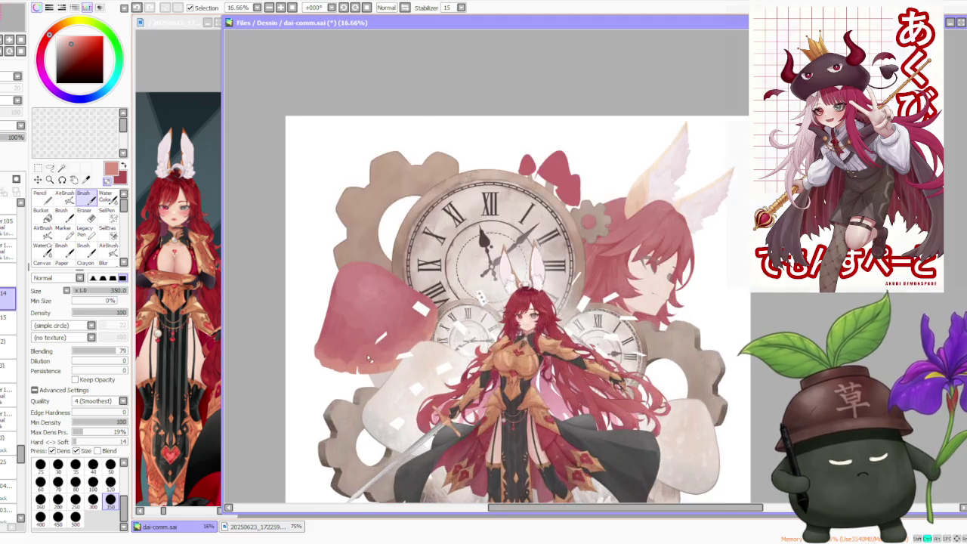
pyautogui.scroll(1, 404, 325)
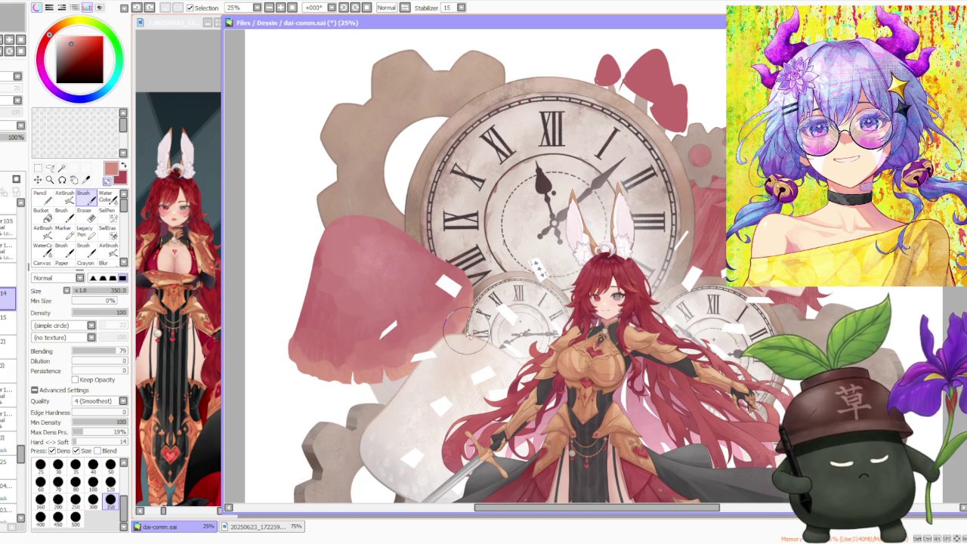
pyautogui.hotkey('ctrl', 'z')
pyautogui.moveTo(457, 303); pyautogui.dragTo(474, 306)
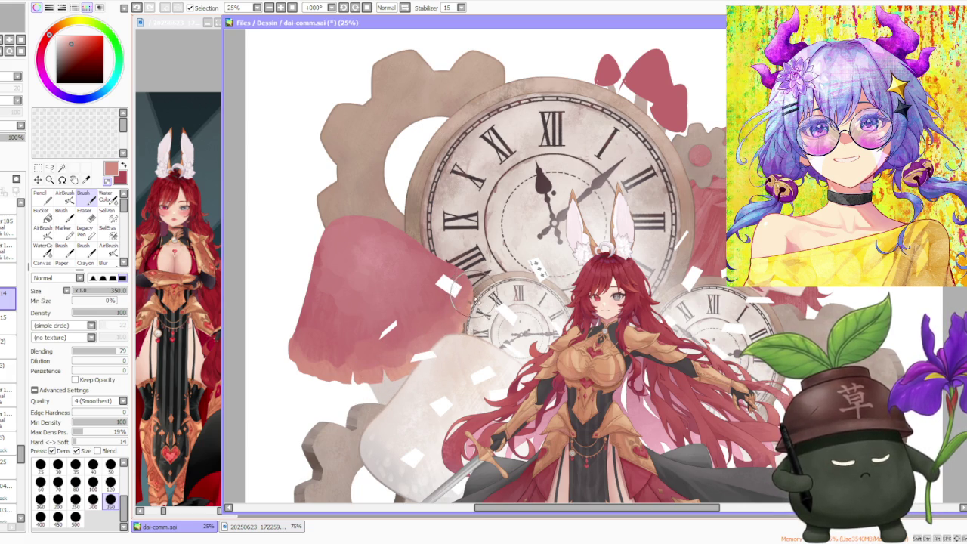
# Step: On the layer below, smooth the mushroom cap's lower edge
pyautogui.scroll(-3, 449, 249)
pyautogui.scroll(-1, 444, 223)
pyautogui.scroll(-1, 461, 193)
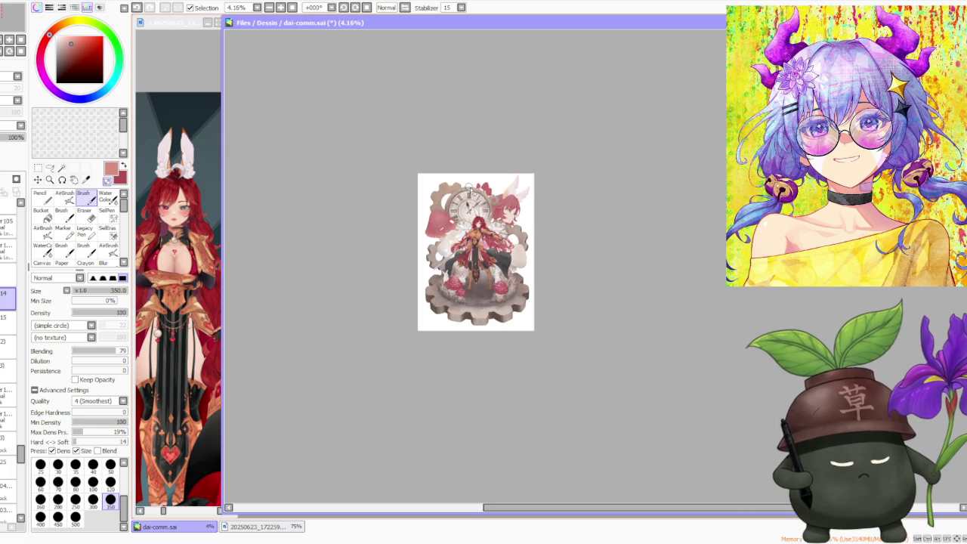
pyautogui.scroll(4, 473, 195)
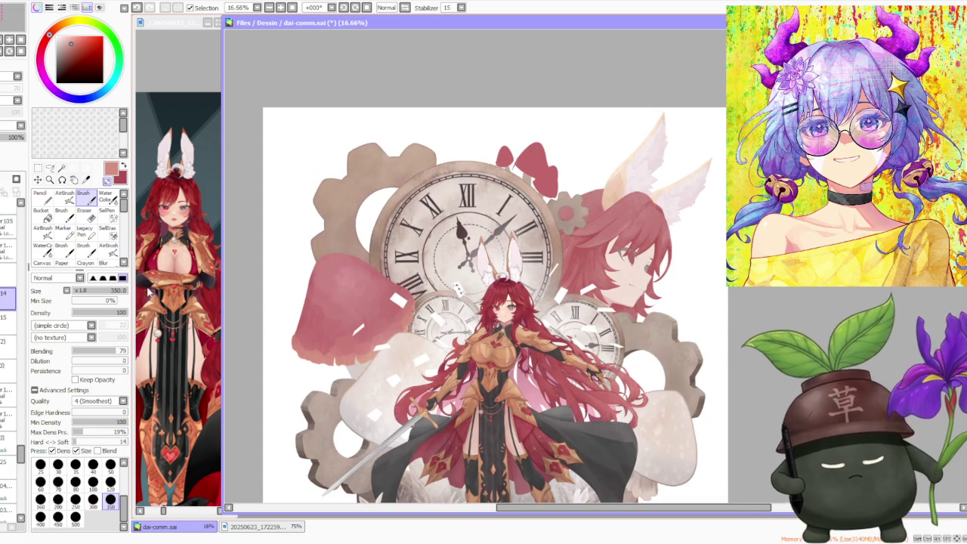
pyautogui.click(8, 322)
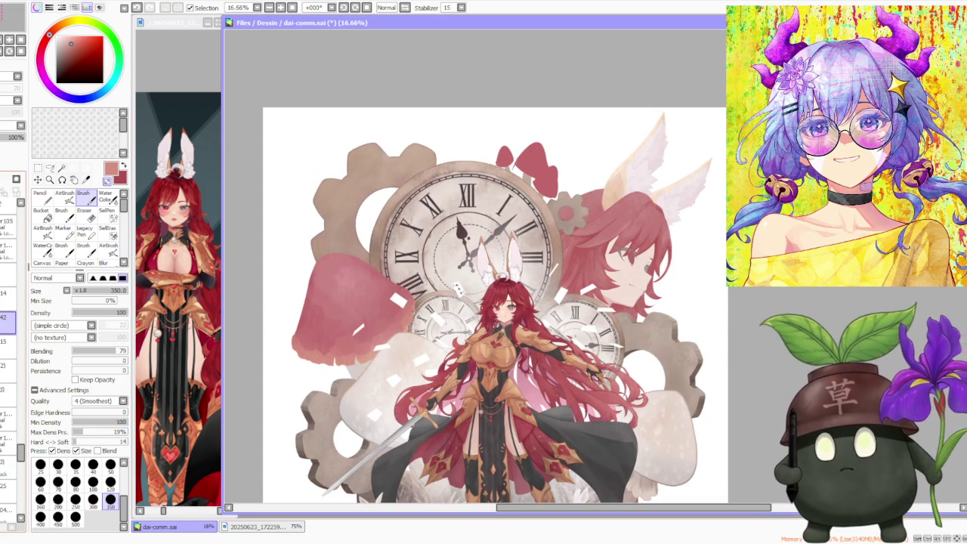
pyautogui.scroll(1, 349, 333)
pyautogui.scroll(1, 344, 348)
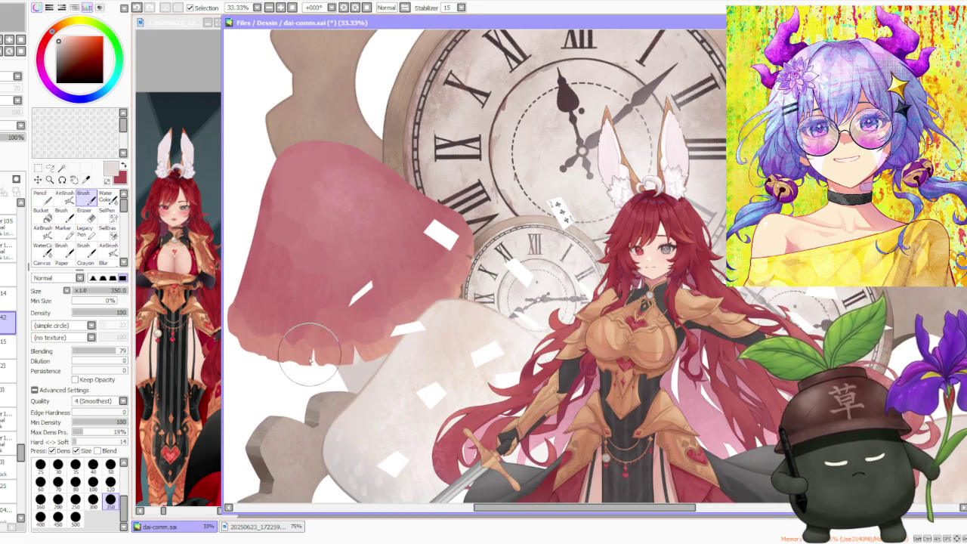
pyautogui.moveTo(318, 347)
pyautogui.mouseDown()
pyautogui.moveTo(313, 339)
pyautogui.moveTo(302, 356)
pyautogui.mouseUp()
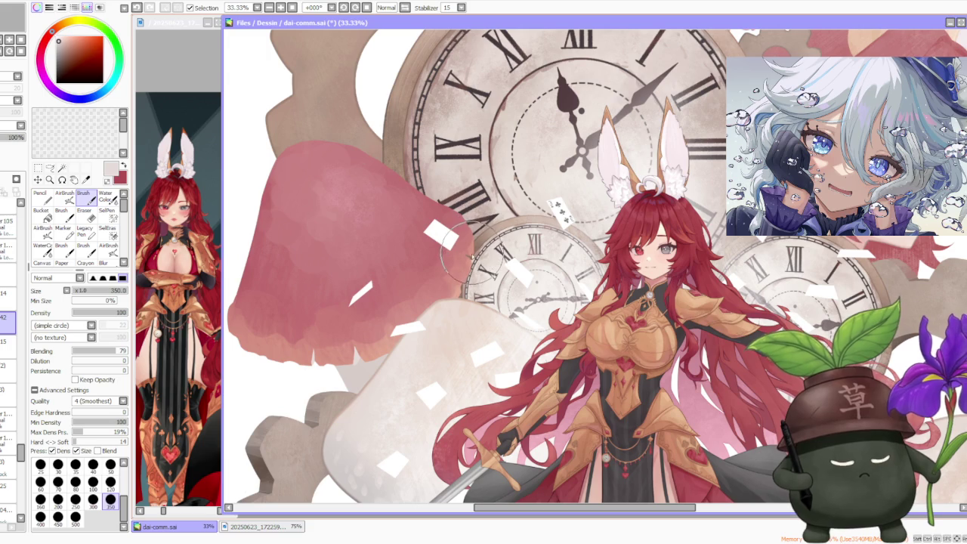
# Step: Zoom out to check the full composition, then right-click the cap to take its muted pink
pyautogui.scroll(-1, 463, 257)
pyautogui.scroll(-2, 464, 257)
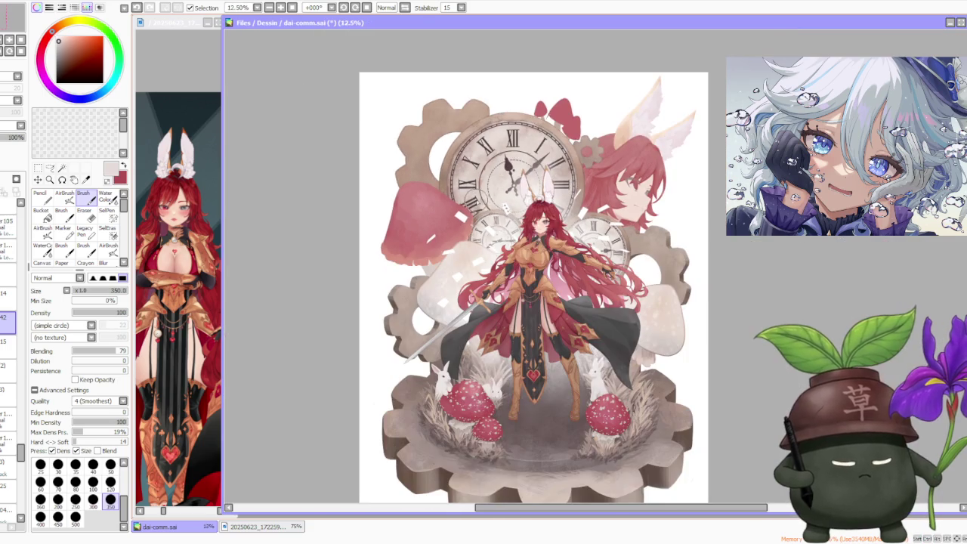
pyautogui.scroll(-1, 486, 199)
pyautogui.scroll(-2, 485, 200)
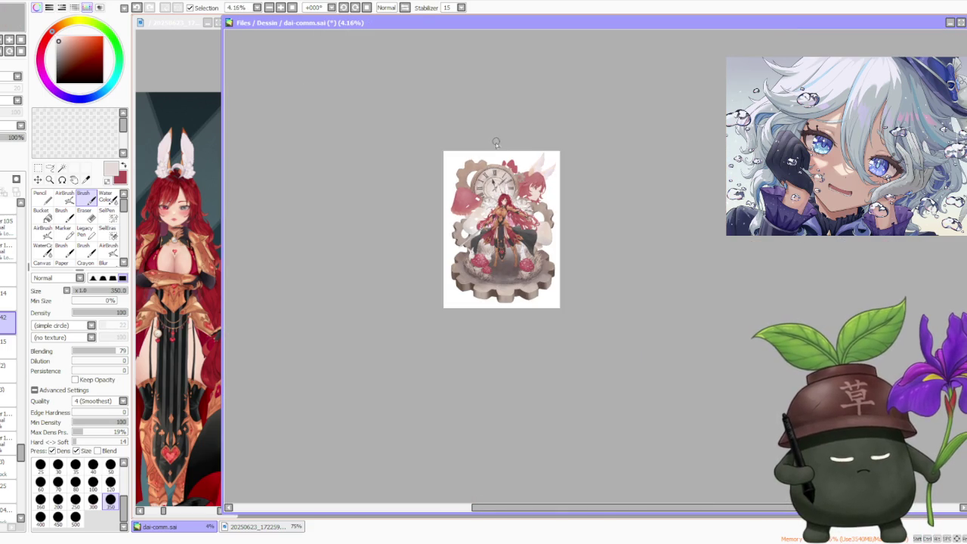
pyautogui.scroll(1, 512, 142)
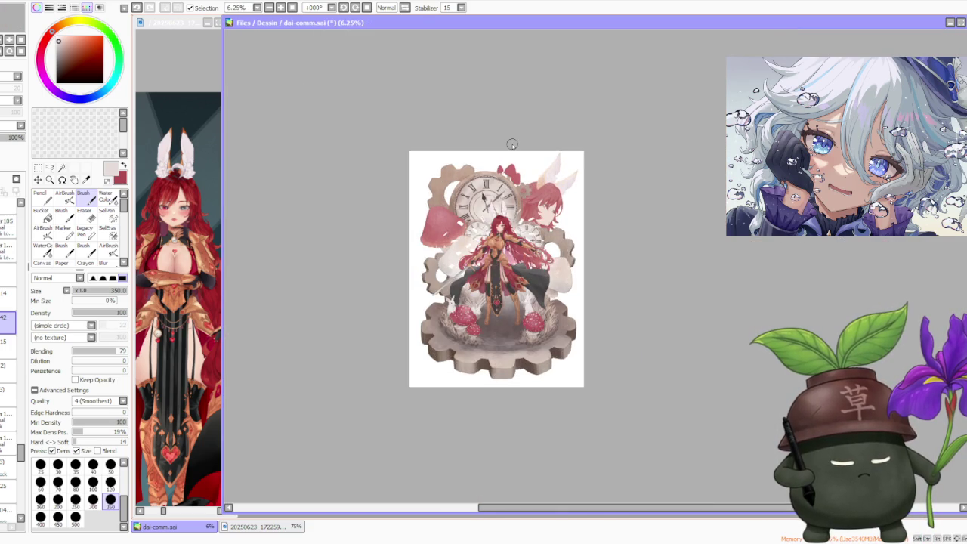
pyautogui.scroll(1, 513, 143)
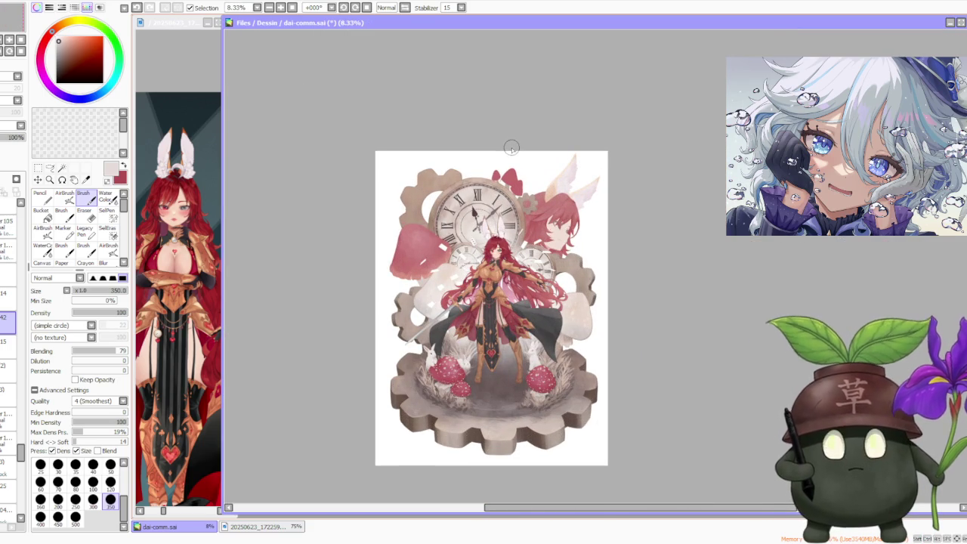
pyautogui.scroll(-1, 512, 151)
pyautogui.scroll(1, 547, 283)
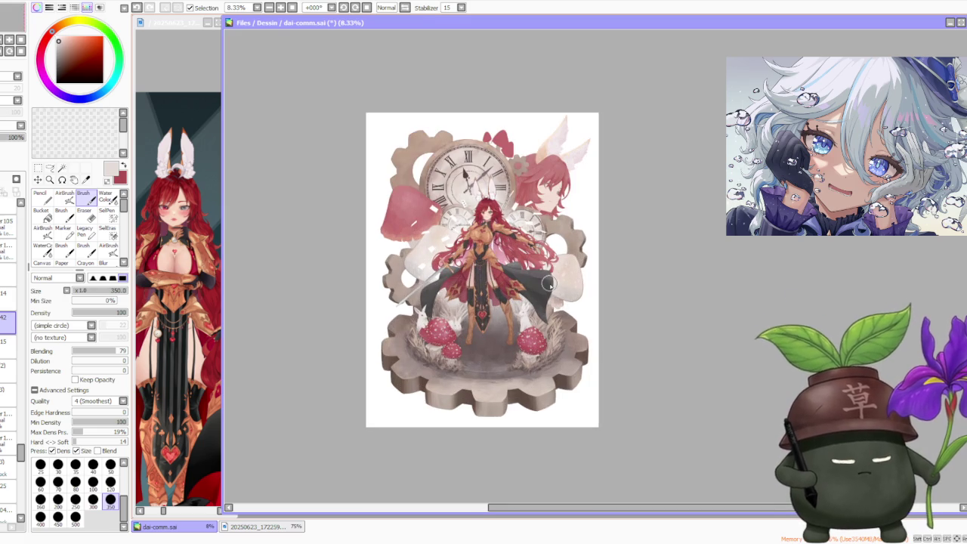
pyautogui.scroll(1, 547, 282)
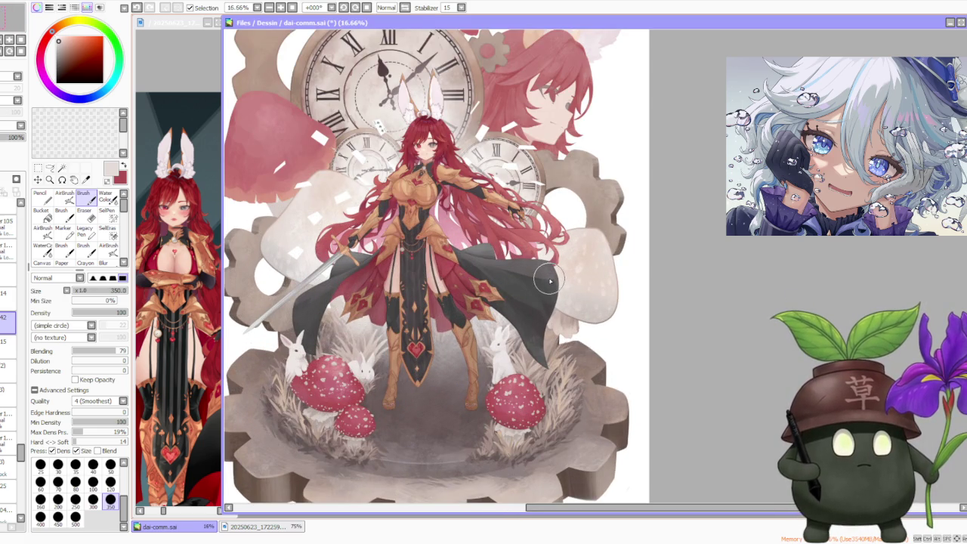
pyautogui.scroll(-1, 547, 277)
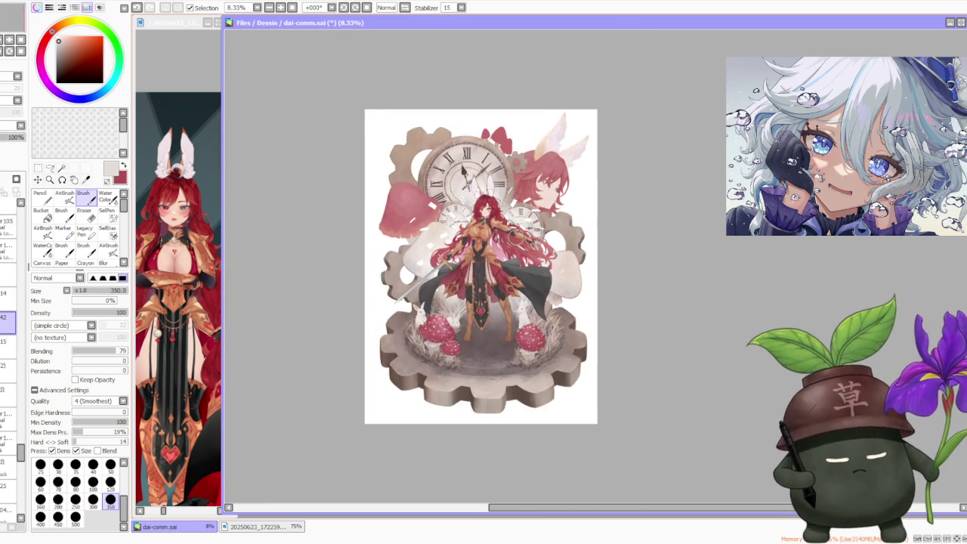
pyautogui.scroll(1, 482, 173)
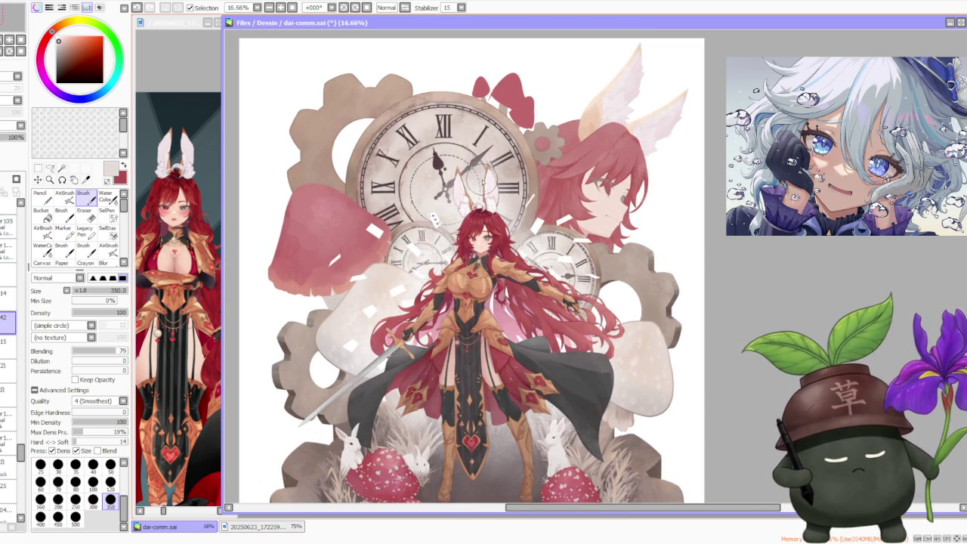
pyautogui.scroll(-1, 464, 136)
pyautogui.scroll(-1, 324, 162)
pyautogui.scroll(3, 324, 162)
pyautogui.rightClick(376, 238)
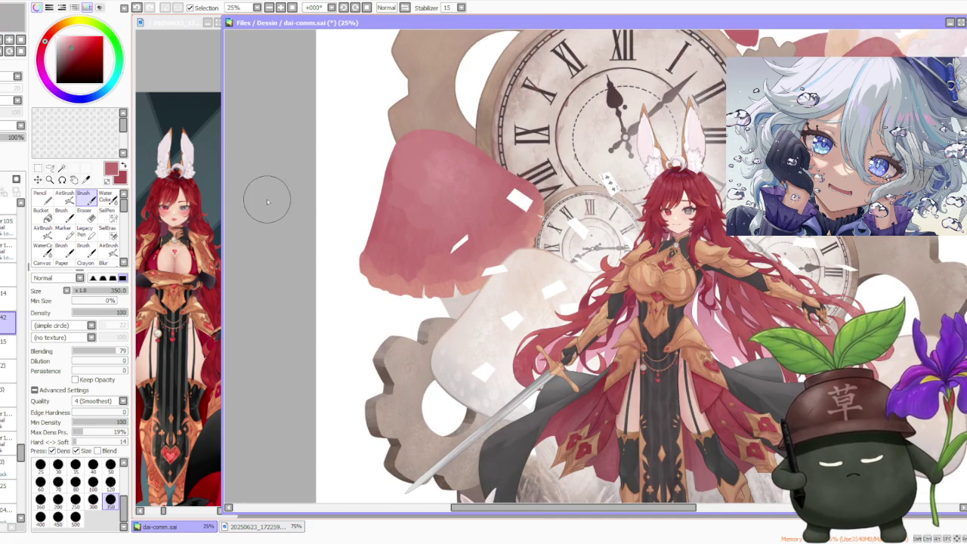
# Step: On the layer above, paint the cap's left and top-right edges by the clock more solidly pink
pyautogui.click(4, 298)
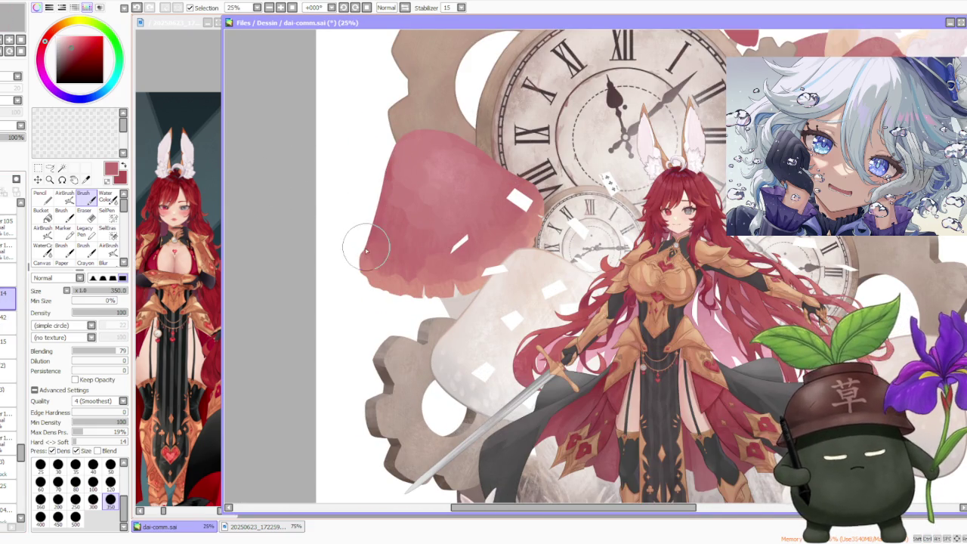
pyautogui.moveTo(364, 249)
pyautogui.mouseDown()
pyautogui.moveTo(384, 162)
pyautogui.moveTo(368, 251)
pyautogui.moveTo(389, 155)
pyautogui.moveTo(371, 219)
pyautogui.moveTo(423, 121)
pyautogui.moveTo(407, 126)
pyautogui.moveTo(378, 151)
pyautogui.moveTo(423, 129)
pyautogui.moveTo(465, 136)
pyautogui.moveTo(502, 170)
pyautogui.moveTo(475, 152)
pyautogui.moveTo(524, 169)
pyautogui.moveTo(489, 161)
pyautogui.mouseUp()
pyautogui.scroll(1, 510, 169)
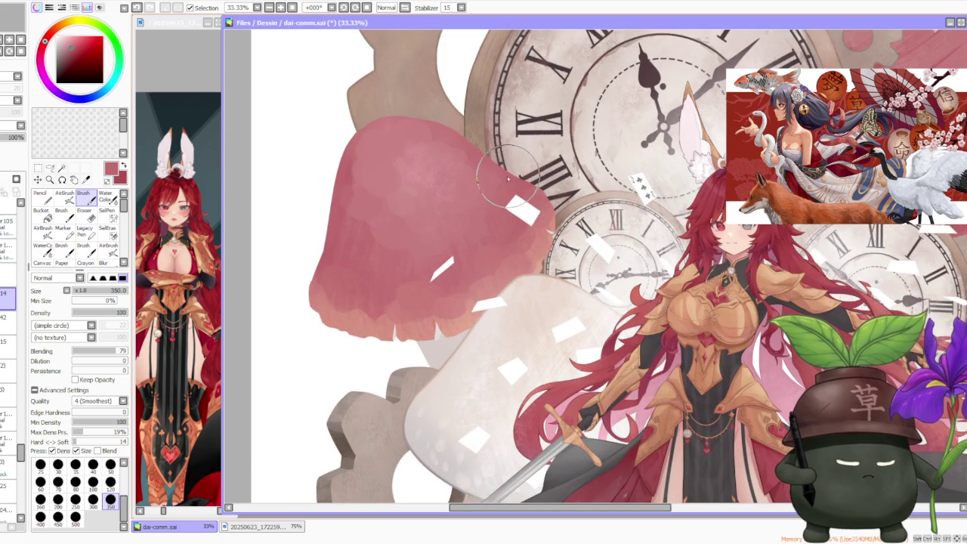
pyautogui.moveTo(533, 188)
pyautogui.mouseDown()
pyautogui.moveTo(514, 177)
pyautogui.moveTo(521, 181)
pyautogui.mouseUp()
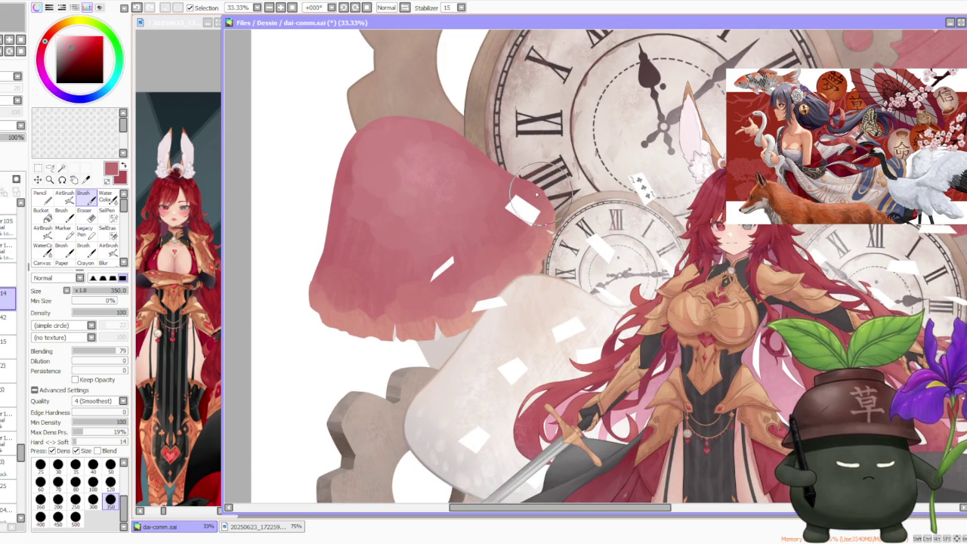
# Step: Sample the mushroom's light pink, shift it to light peach on the colour wheel, and use the AirBrush
pyautogui.scroll(-2, 454, 158)
pyautogui.scroll(-1, 455, 158)
pyautogui.scroll(-2, 454, 158)
pyautogui.scroll(4, 317, 296)
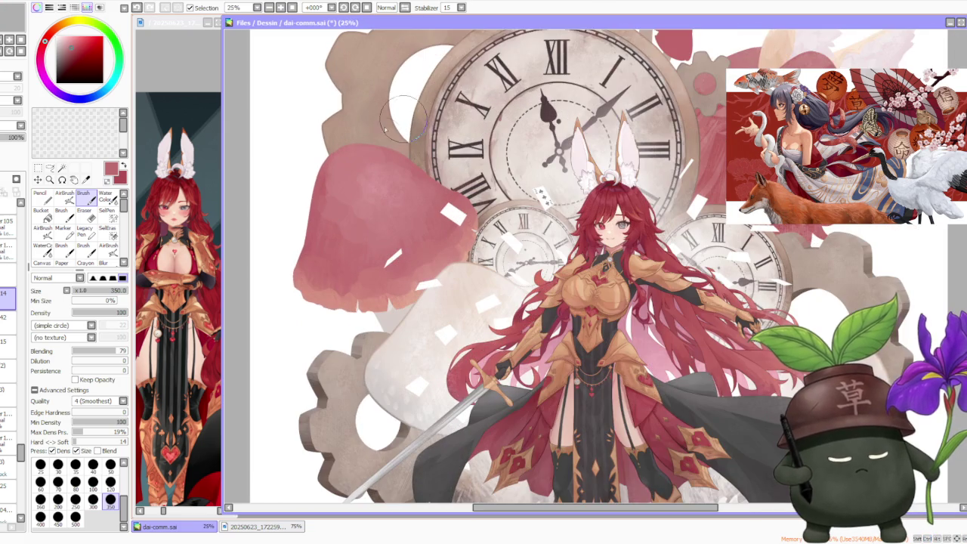
pyautogui.keyDown('alt'); pyautogui.click(316, 299); pyautogui.keyUp('alt')
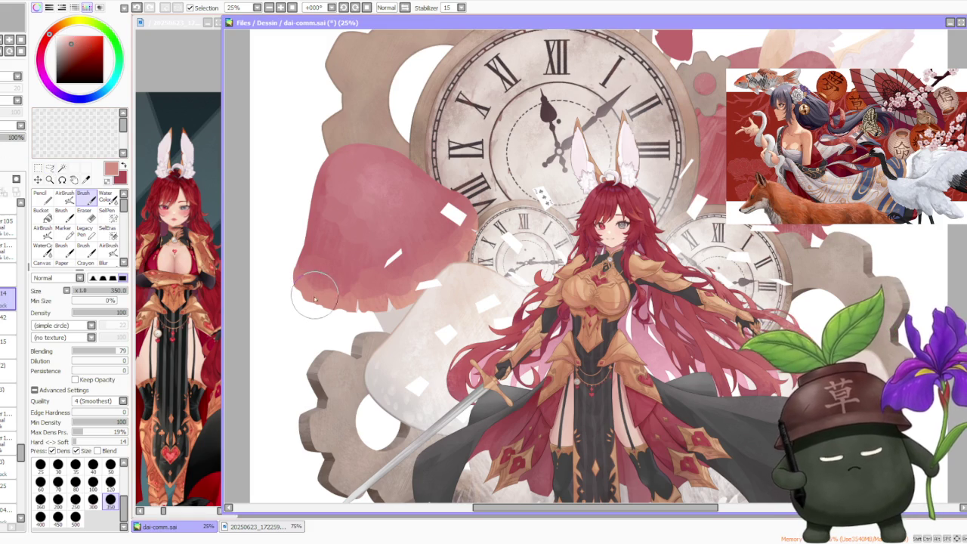
pyautogui.moveTo(50, 33); pyautogui.dragTo(64, 30)
pyautogui.click(65, 39)
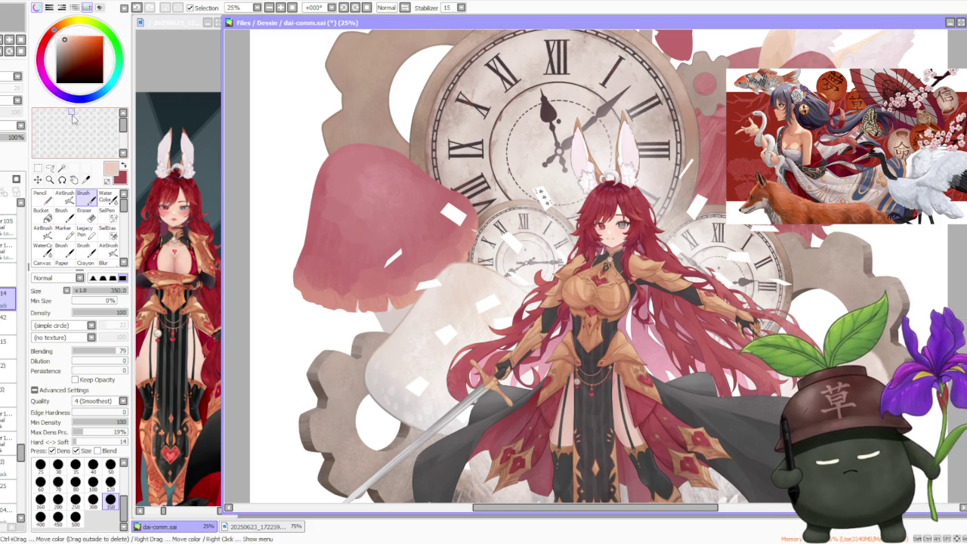
pyautogui.click(72, 196)
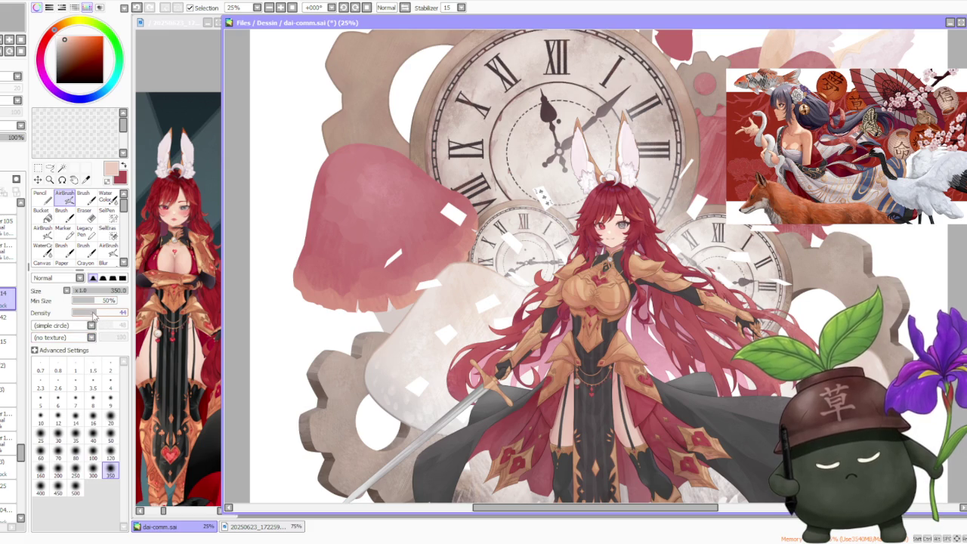
# Step: Lower the airbrush Min Size to 32% and airbrush along the mushroom cap's lower edge
pyautogui.moveTo(94, 302); pyautogui.dragTo(88, 303)
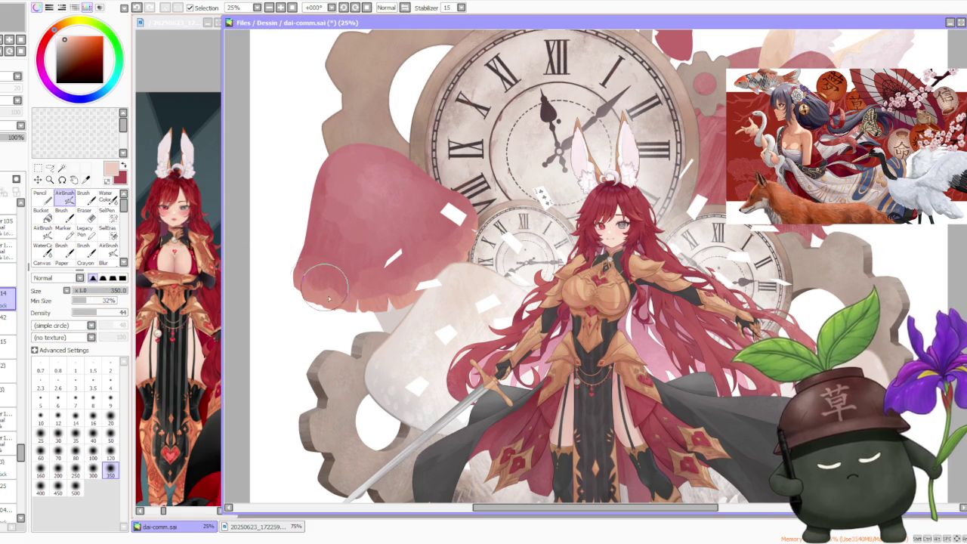
pyautogui.moveTo(306, 294); pyautogui.dragTo(416, 310)
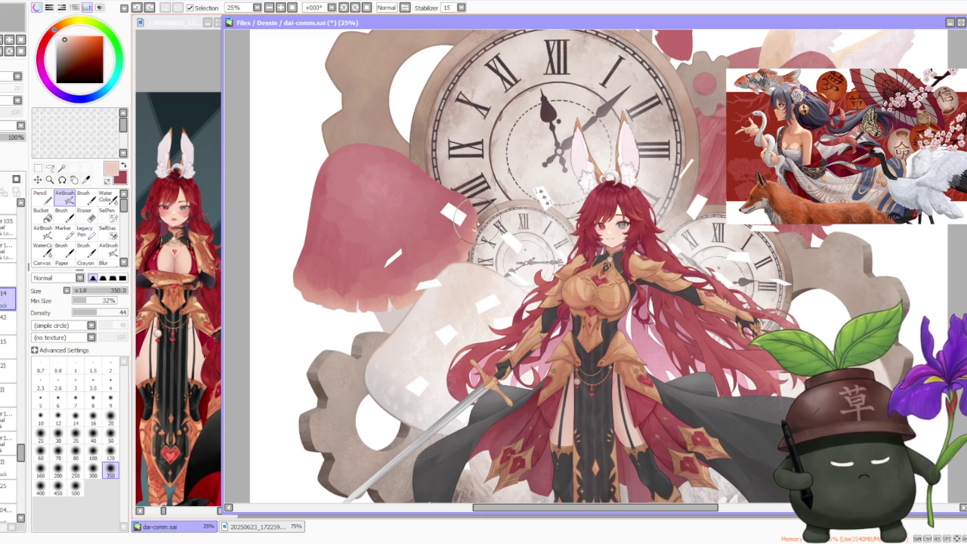
pyautogui.scroll(-2, 362, 155)
pyautogui.scroll(-1, 363, 155)
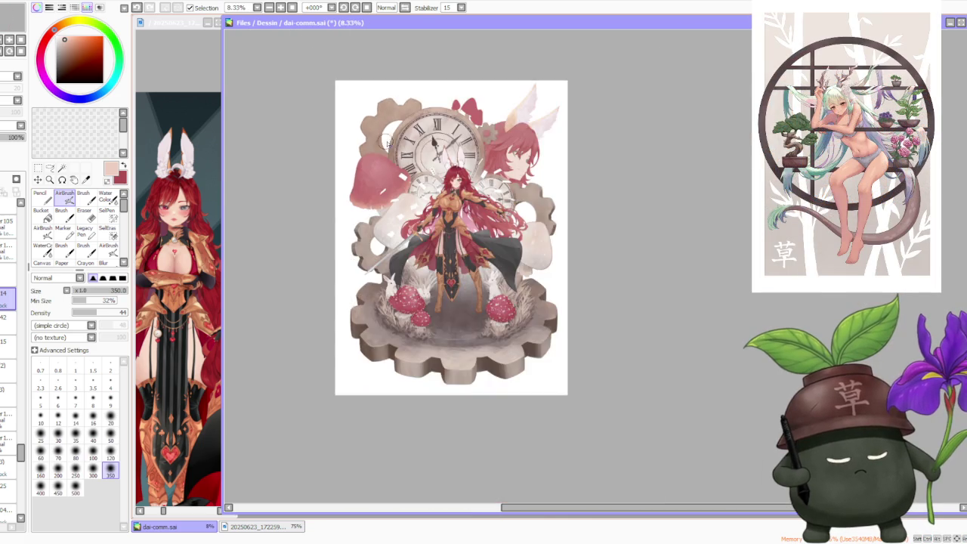
pyautogui.scroll(-1, 381, 145)
pyautogui.scroll(1, 408, 109)
pyautogui.scroll(1, 409, 113)
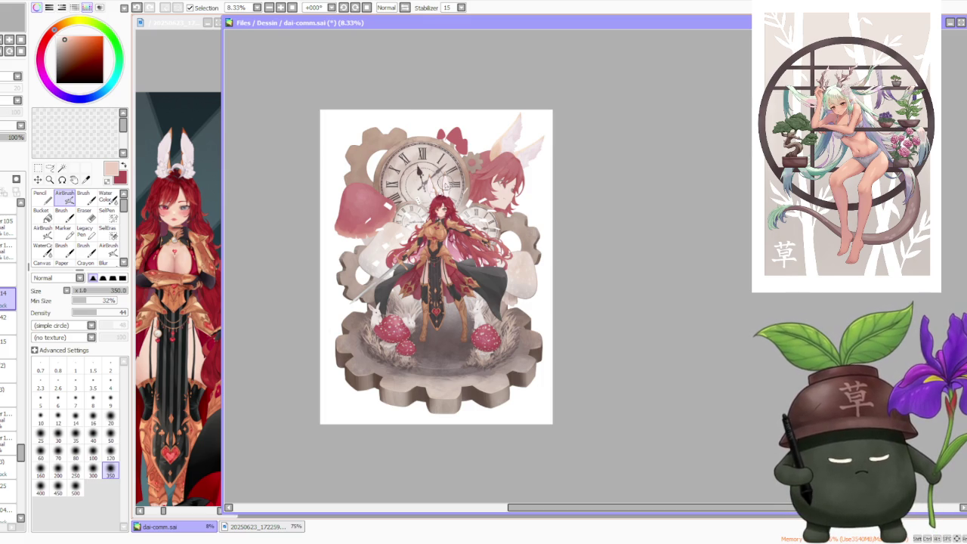
pyautogui.scroll(1, 423, 173)
pyautogui.scroll(1, 428, 203)
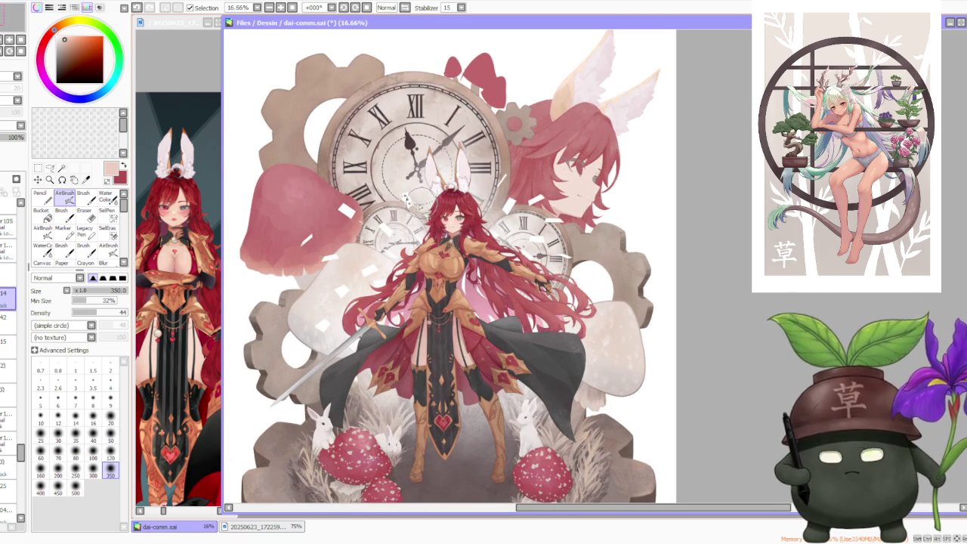
# Step: On the layer below, set brush size 120, sample lighter pinks, and switch to Water Color
pyautogui.click(5, 322)
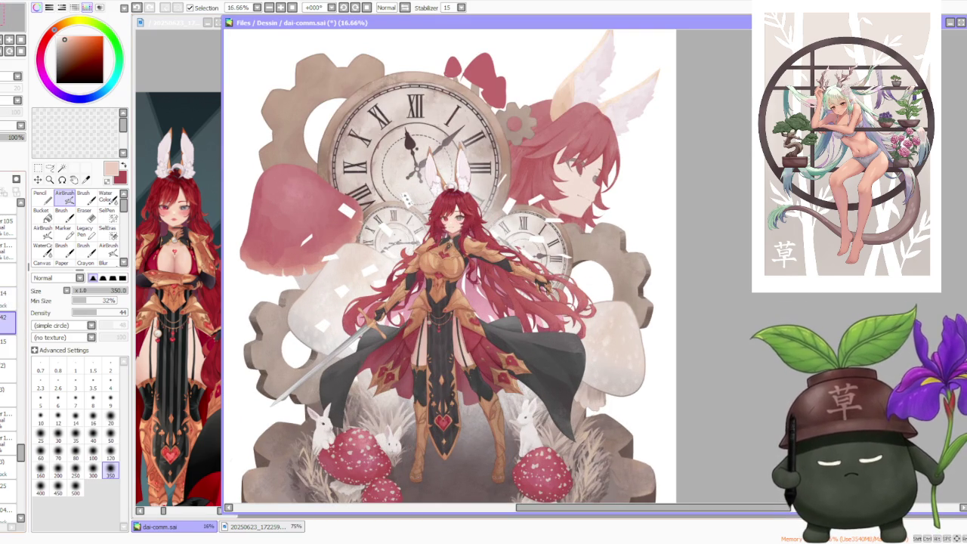
pyautogui.scroll(1, 295, 264)
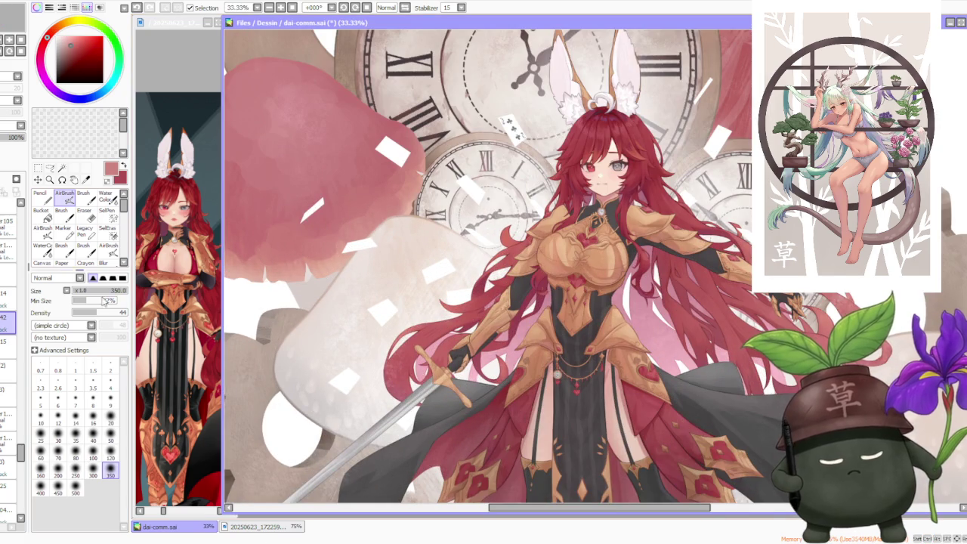
pyautogui.click(110, 417)
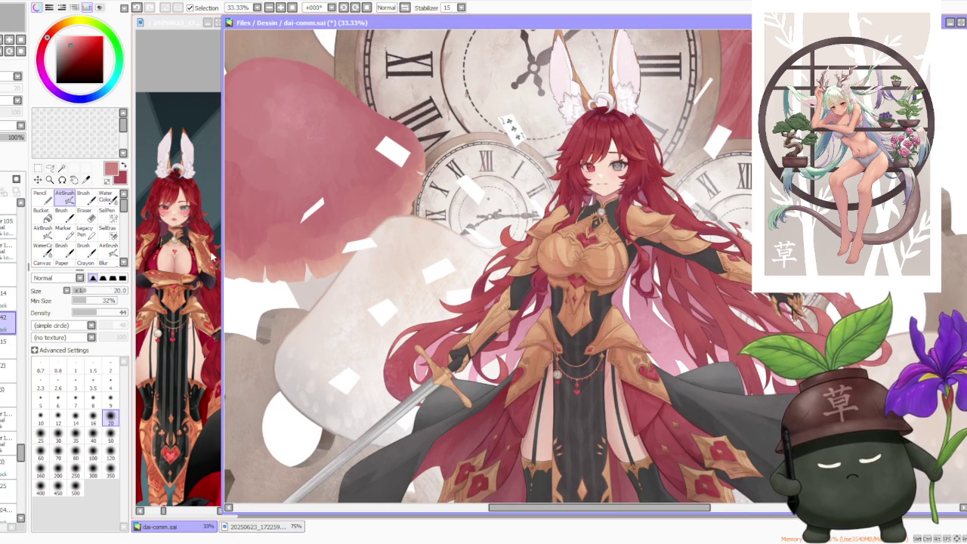
pyautogui.click(110, 452)
pyautogui.keyDown('alt'); pyautogui.click(295, 264); pyautogui.keyUp('alt')
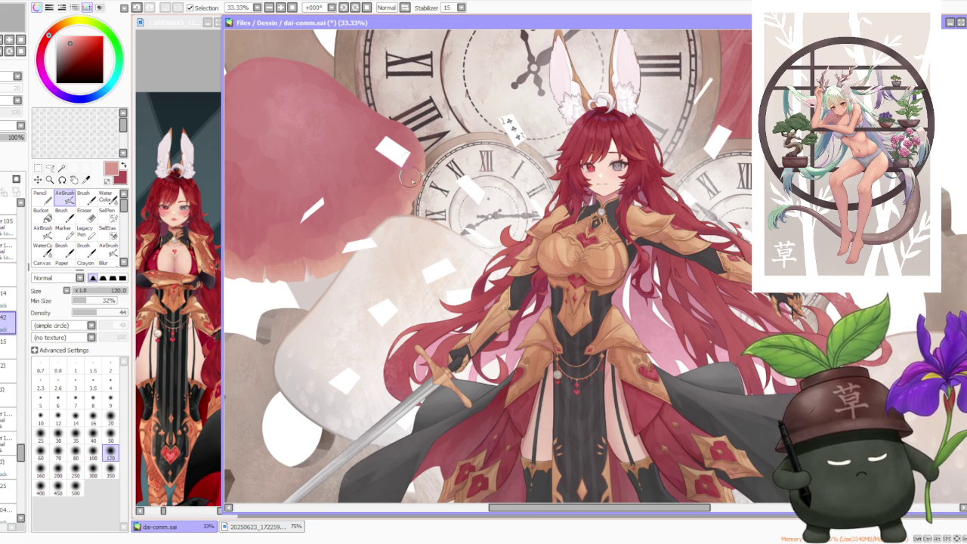
pyautogui.keyDown('alt'); pyautogui.click(314, 269); pyautogui.keyUp('alt')
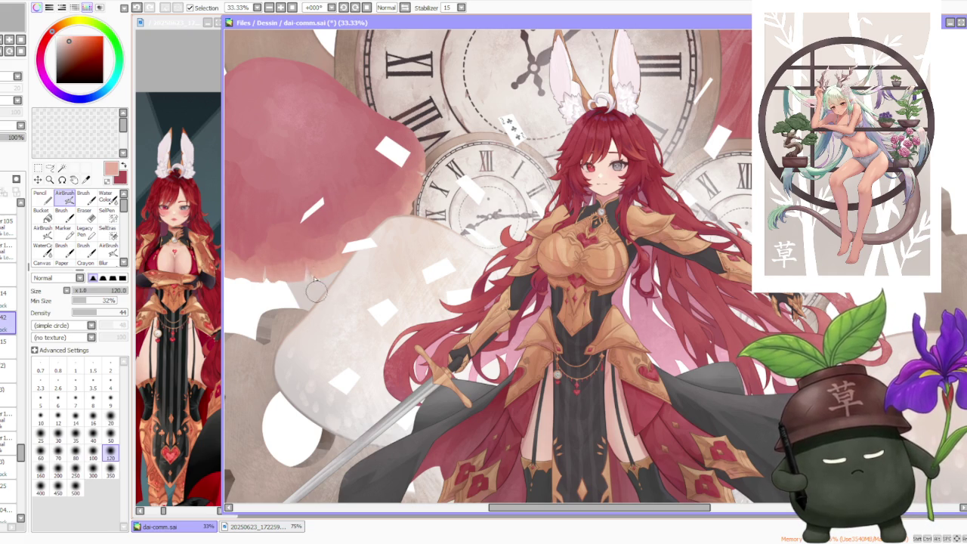
pyautogui.press('c')
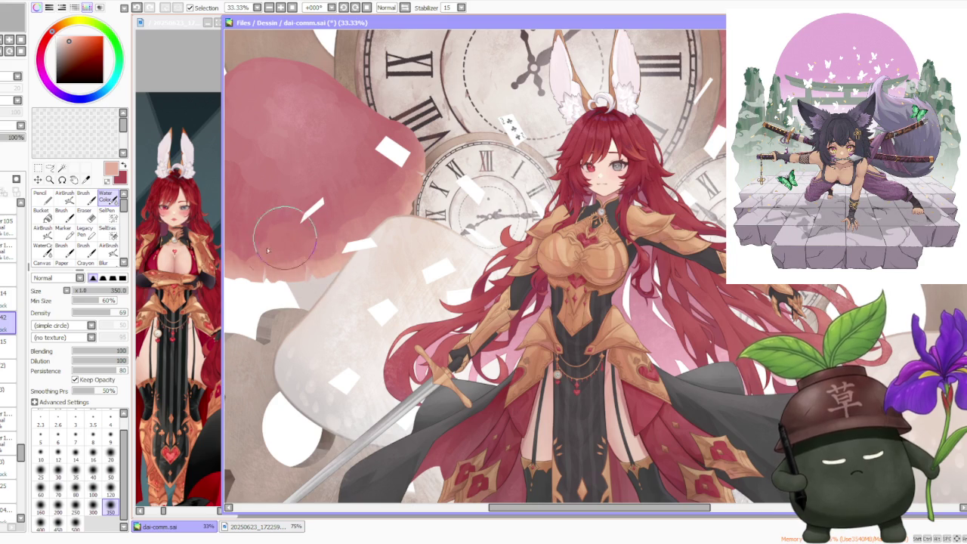
# Step: Reduce the brush to size 120, sample a light pink from the canvas, and return to the airbrush
pyautogui.press('[')
pyautogui.press('[')
pyautogui.press('[')
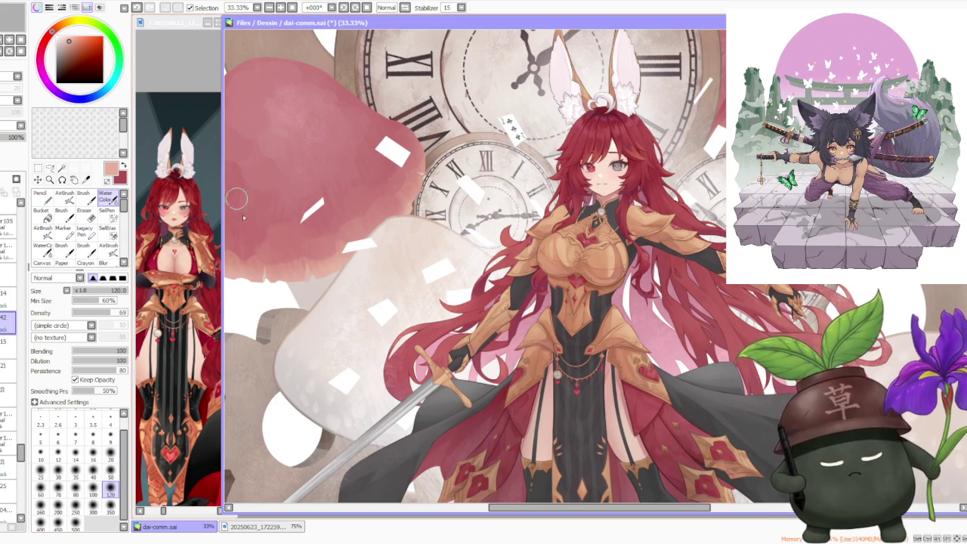
pyautogui.scroll(3, 264, 285)
pyautogui.keyDown('alt'); pyautogui.click(259, 277); pyautogui.keyUp('alt')
pyautogui.scroll(-2, 260, 276)
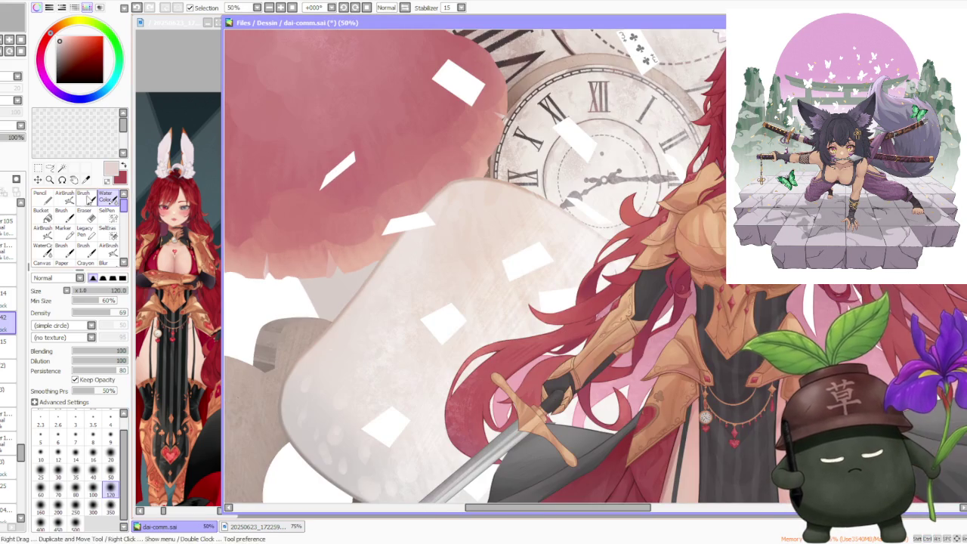
pyautogui.press('a')
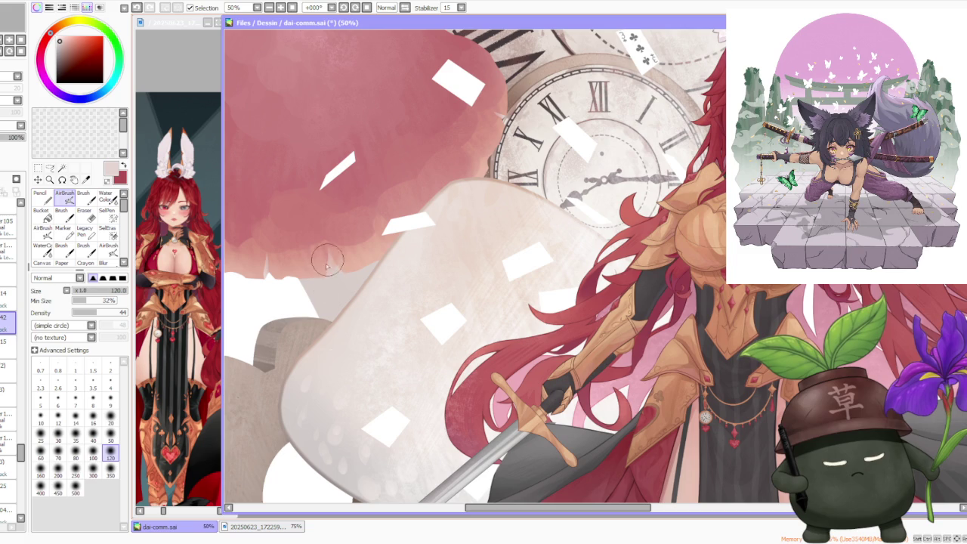
# Step: Eyedrop salmon pink from the mushroom cap, move to the layer above, and use the regular Brush
pyautogui.scroll(-1, 337, 294)
pyautogui.scroll(-1, 400, 195)
pyautogui.scroll(-2, 385, 137)
pyautogui.scroll(-1, 419, 141)
pyautogui.scroll(1, 418, 105)
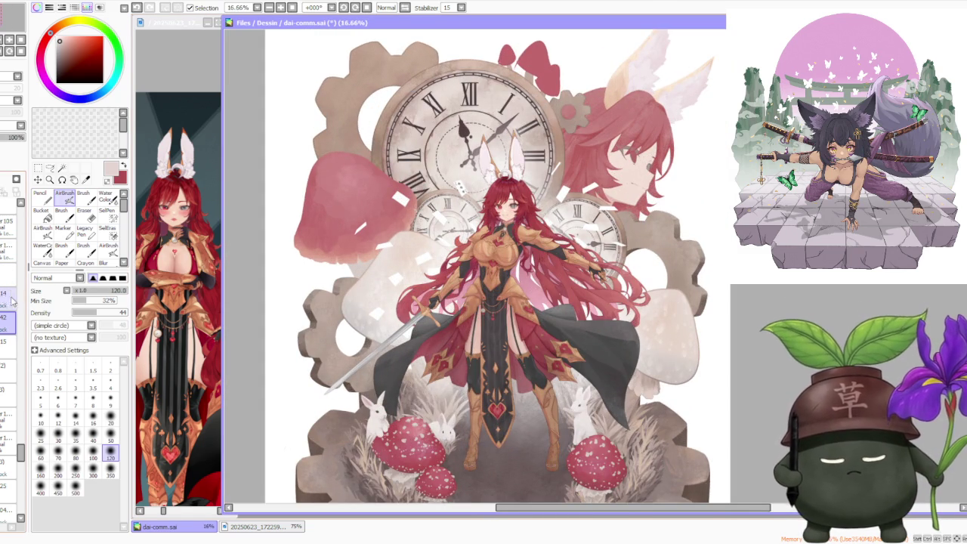
pyautogui.scroll(1, 338, 230)
pyautogui.scroll(1, 338, 230)
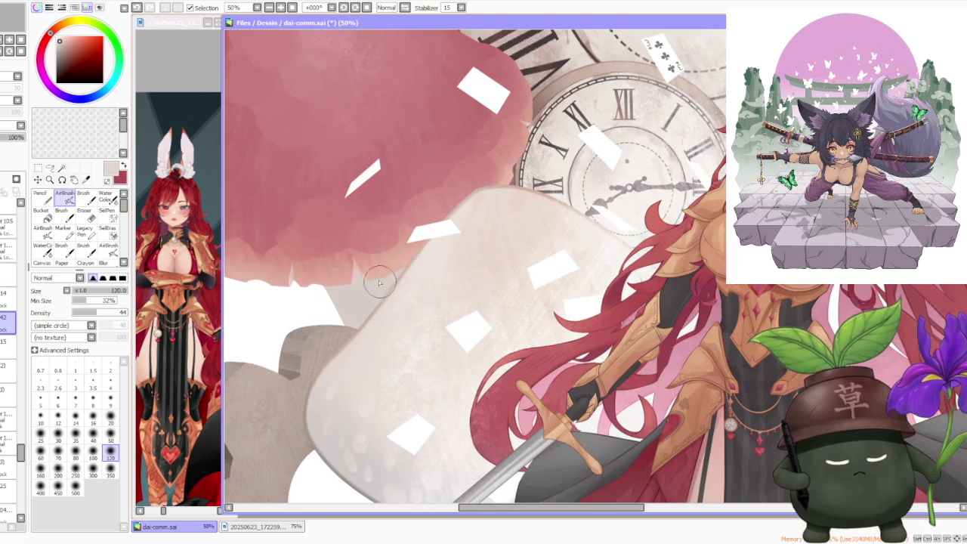
pyautogui.keyDown('alt'); pyautogui.click(405, 256); pyautogui.keyUp('alt')
pyautogui.click(3, 299)
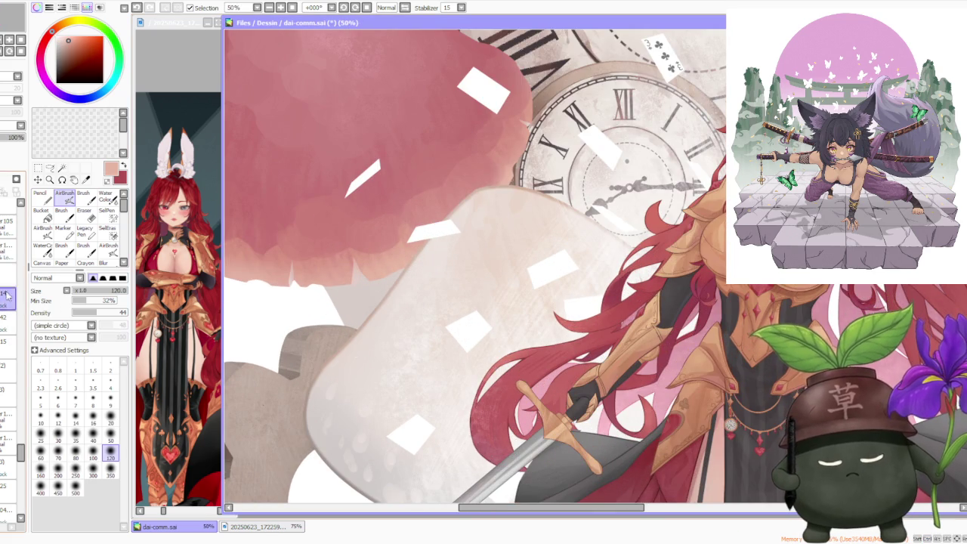
pyautogui.click(83, 195)
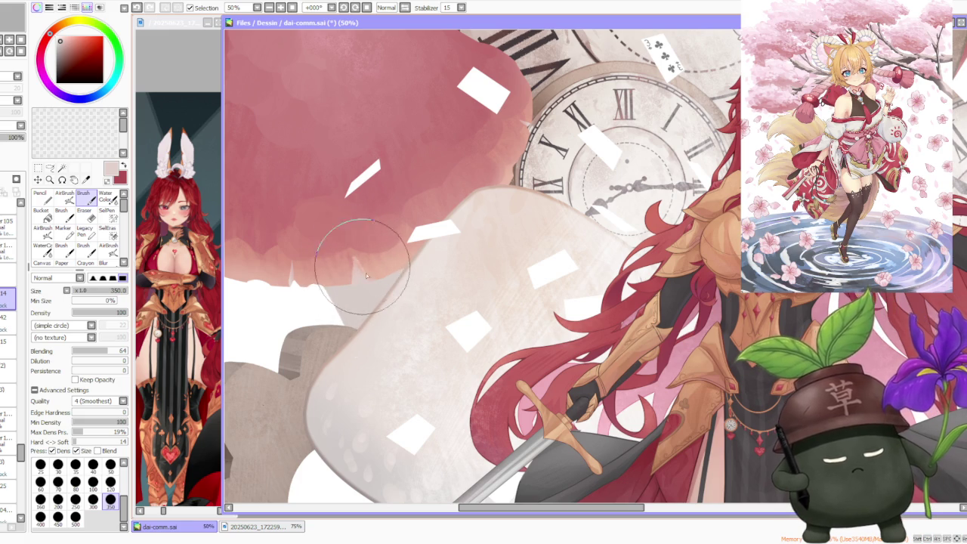
# Step: Eyedrop a salmon peach, then a very light pink, from the mushroom cap
pyautogui.keyDown('alt'); pyautogui.click(370, 274); pyautogui.keyUp('alt')
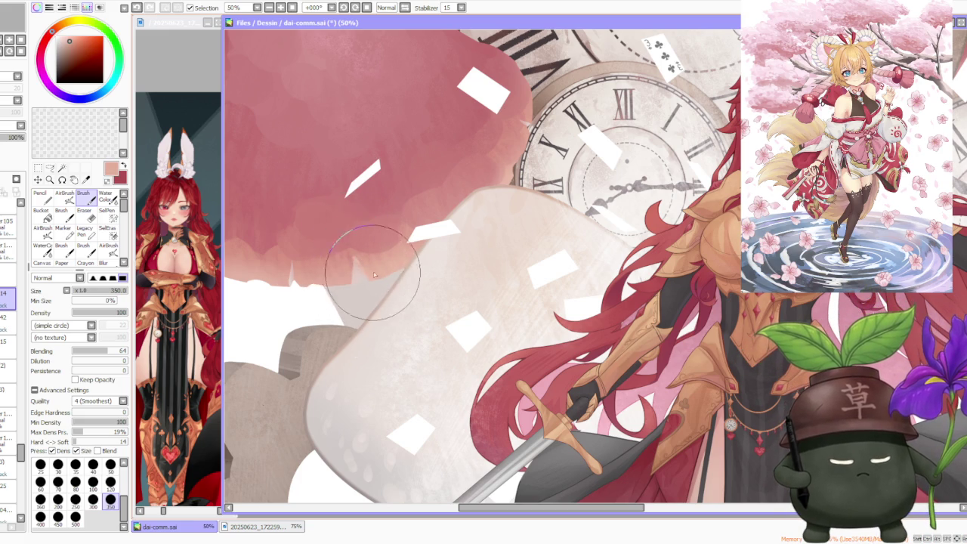
pyautogui.scroll(-3, 339, 227)
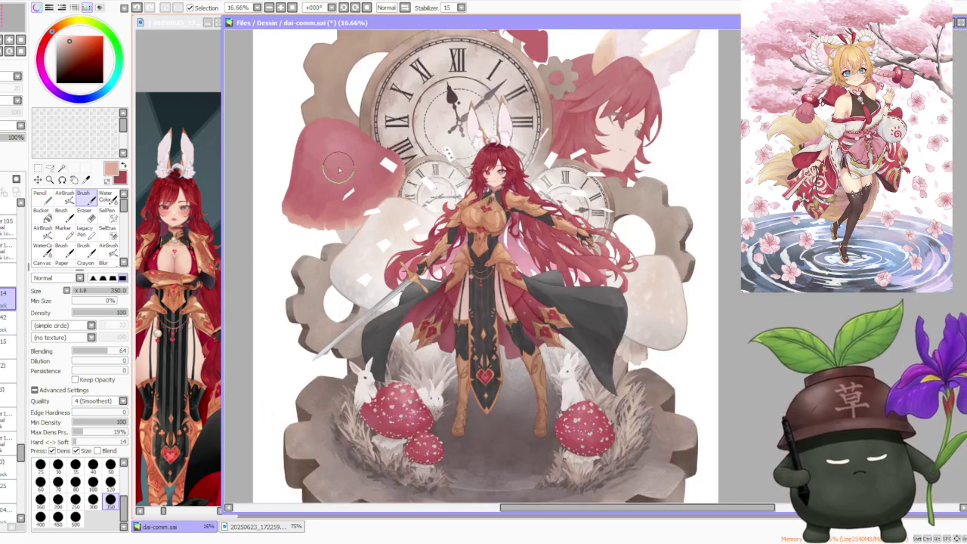
pyautogui.scroll(2, 339, 170)
pyautogui.scroll(1, 313, 209)
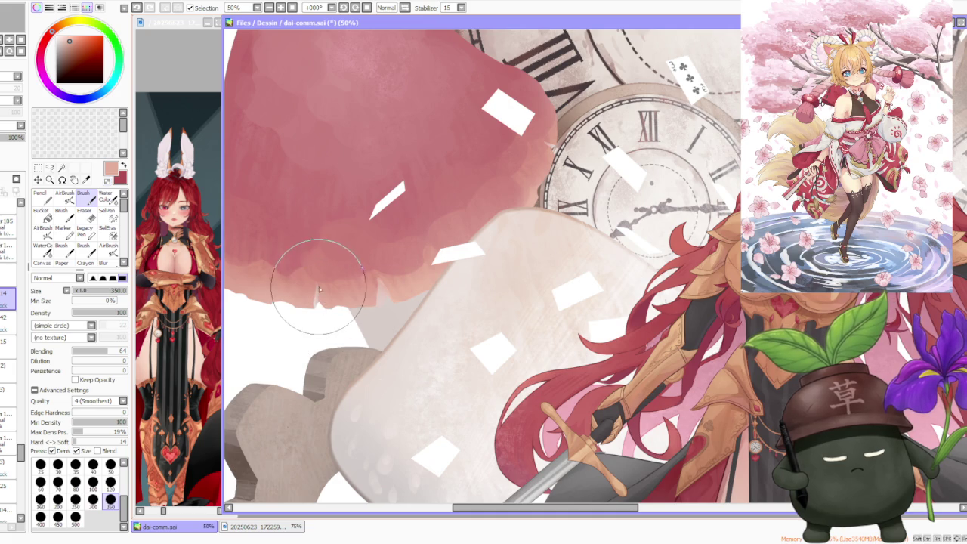
pyautogui.keyDown('alt'); pyautogui.click(320, 285); pyautogui.keyUp('alt')
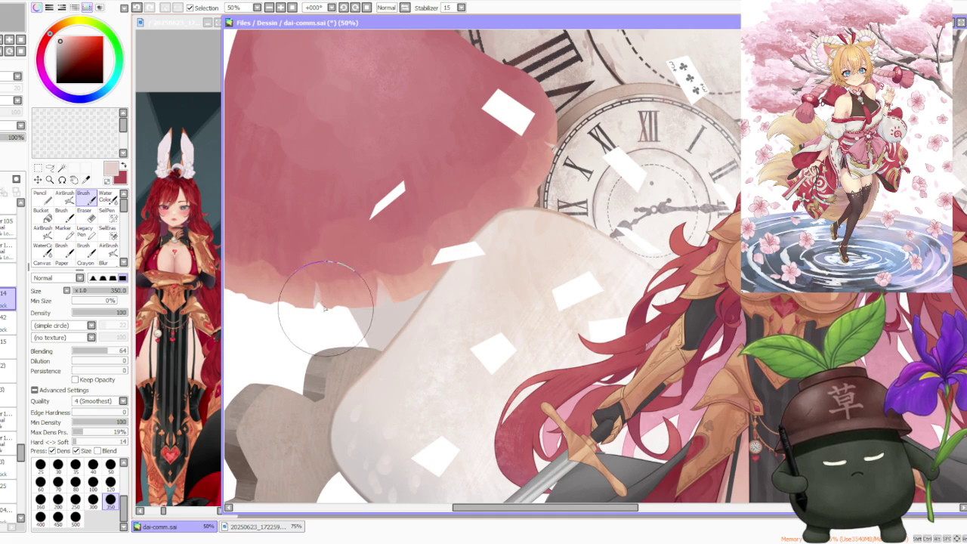
pyautogui.scroll(-2, 378, 196)
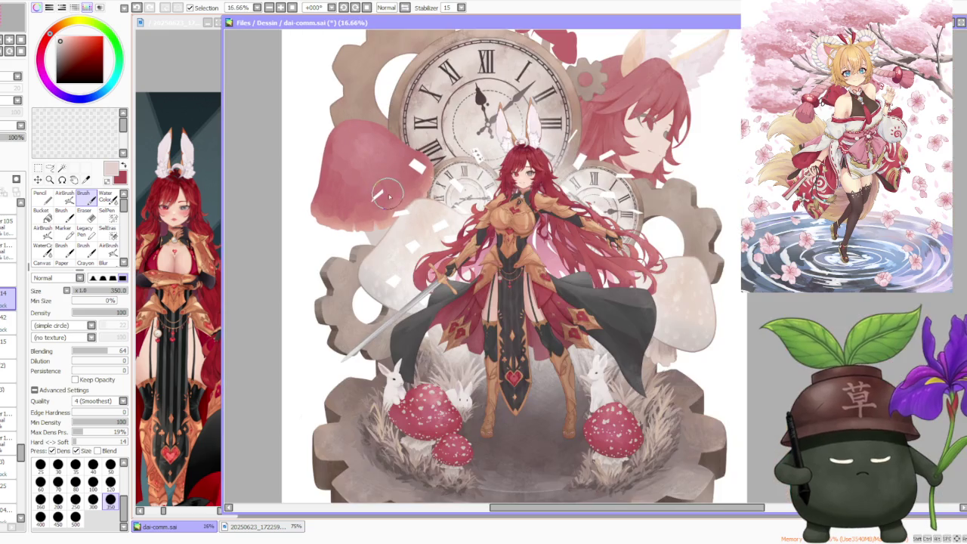
pyautogui.scroll(2, 401, 192)
pyautogui.scroll(1, 453, 208)
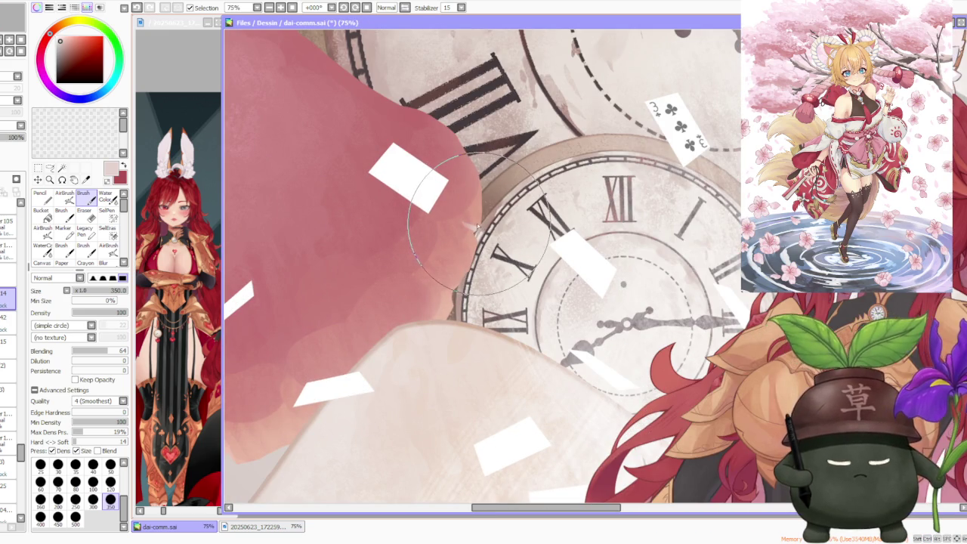
pyautogui.scroll(-1, 476, 227)
pyautogui.scroll(-1, 479, 219)
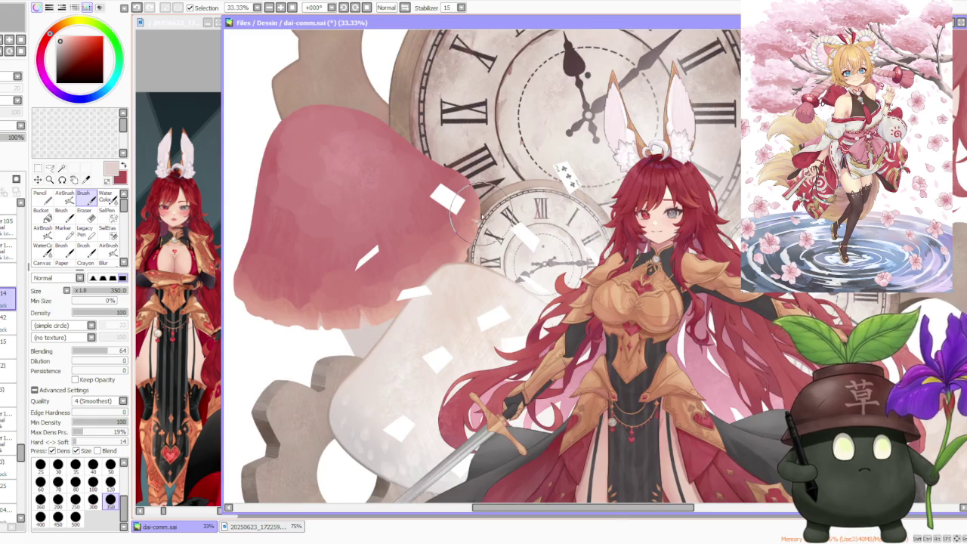
pyautogui.scroll(-2, 483, 221)
pyautogui.scroll(3, 506, 212)
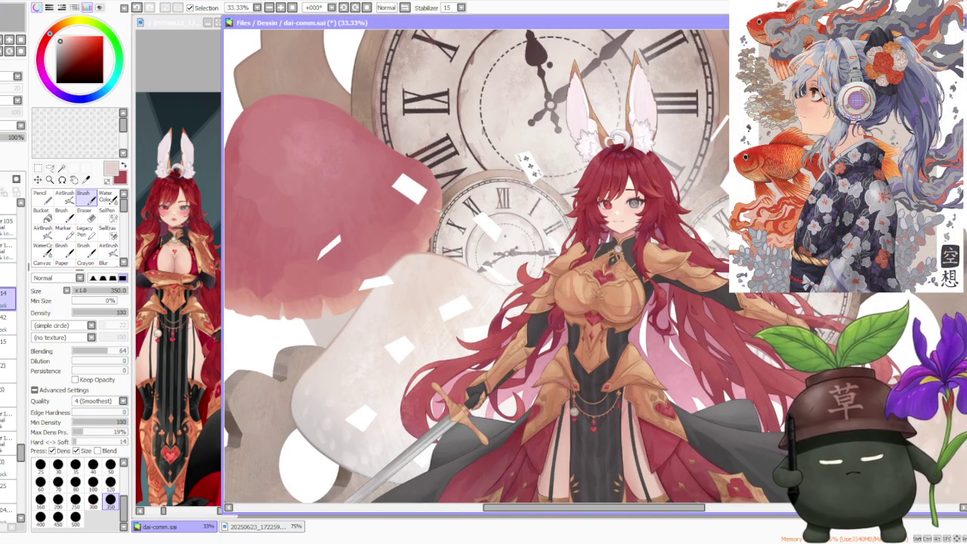
# Step: Shrink the brush to 120, pick a more saturated pink, then reduce brush size to 50
pyautogui.click(110, 481)
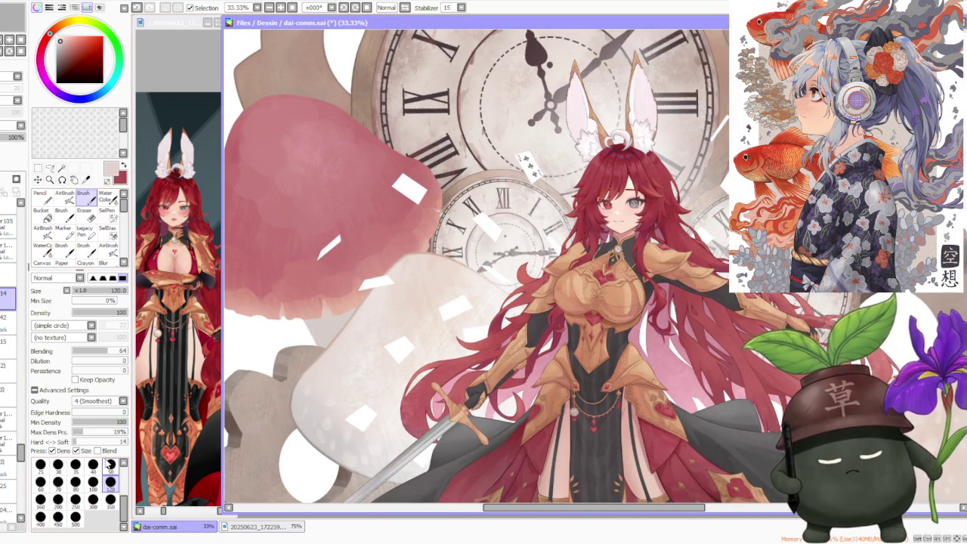
pyautogui.scroll(-2, 270, 281)
pyautogui.scroll(3, 270, 281)
pyautogui.scroll(2, 272, 302)
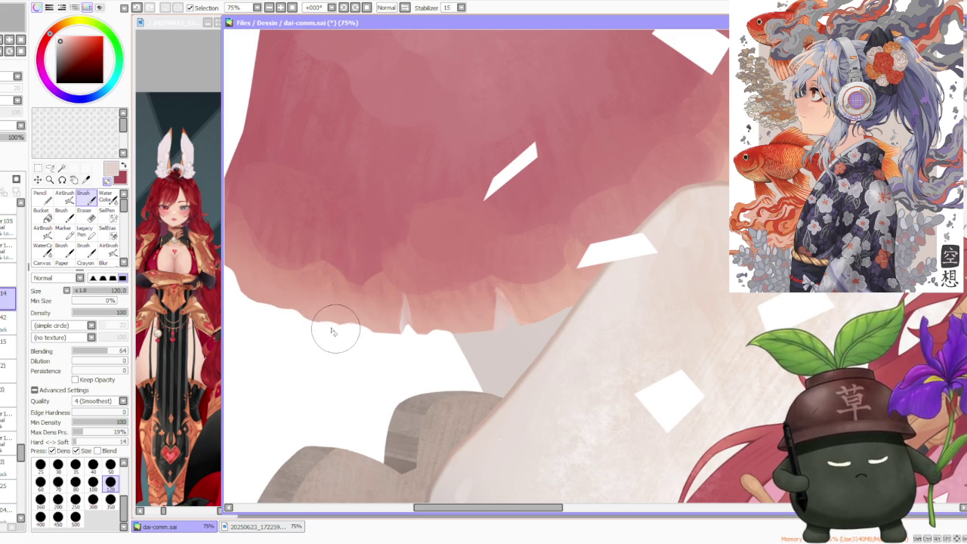
pyautogui.keyDown('alt'); pyautogui.click(351, 310); pyautogui.keyUp('alt')
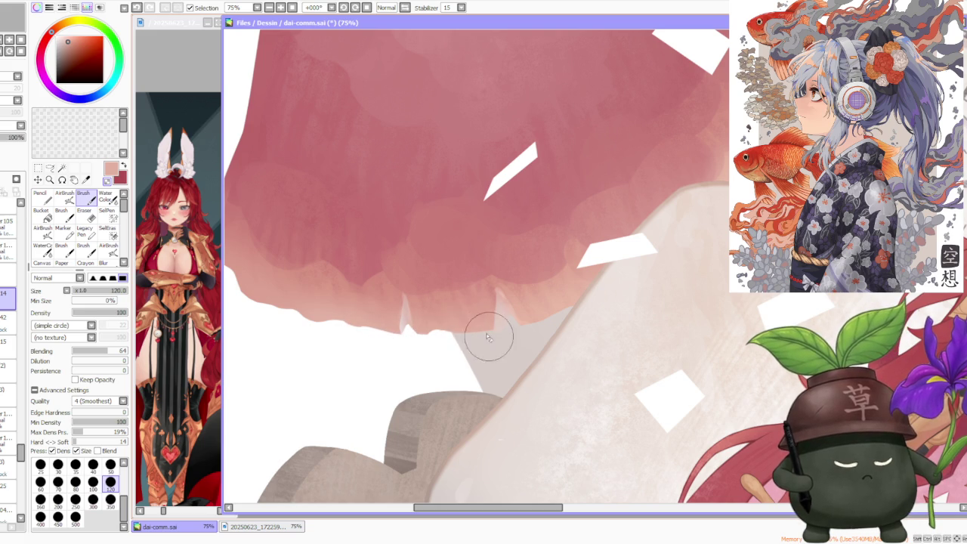
pyautogui.scroll(-3, 550, 290)
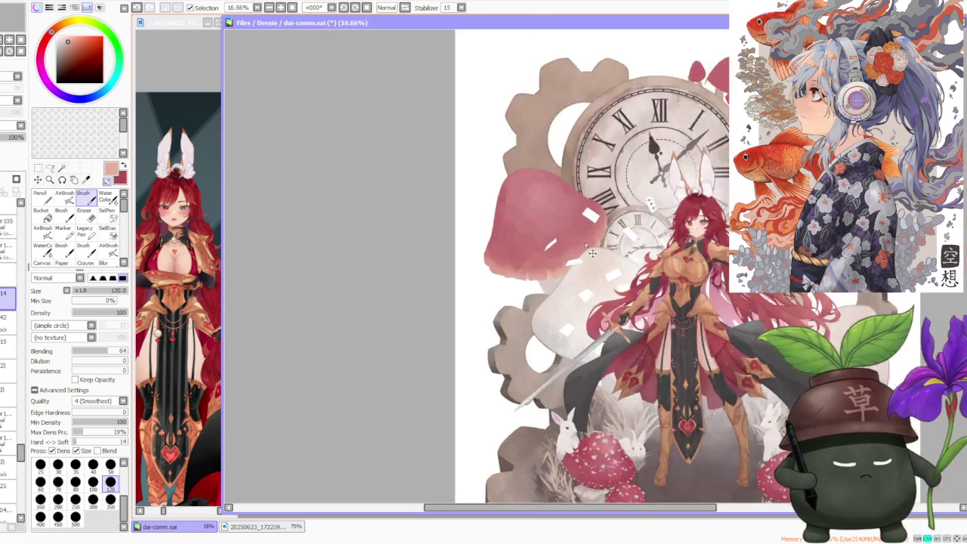
pyautogui.scroll(1, 521, 318)
pyautogui.scroll(1, 482, 391)
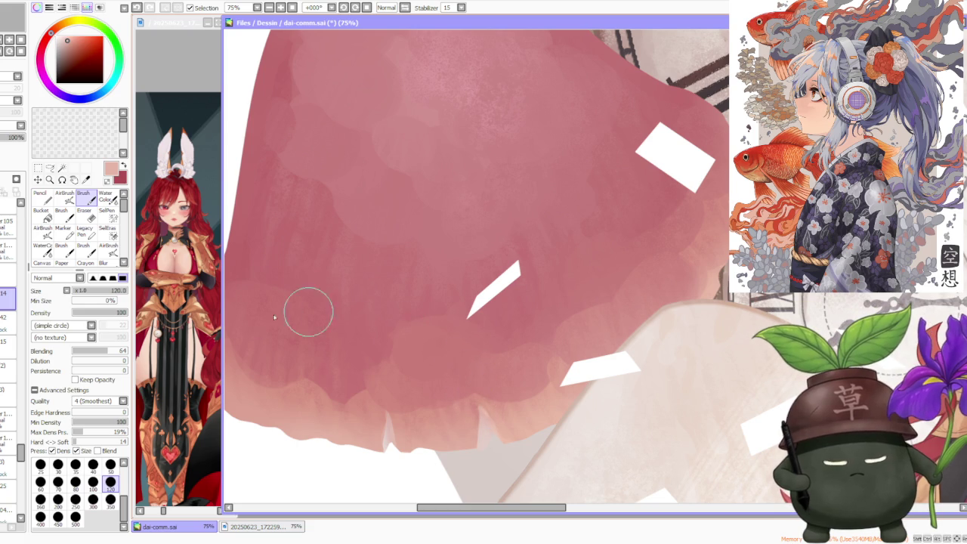
pyautogui.click(111, 464)
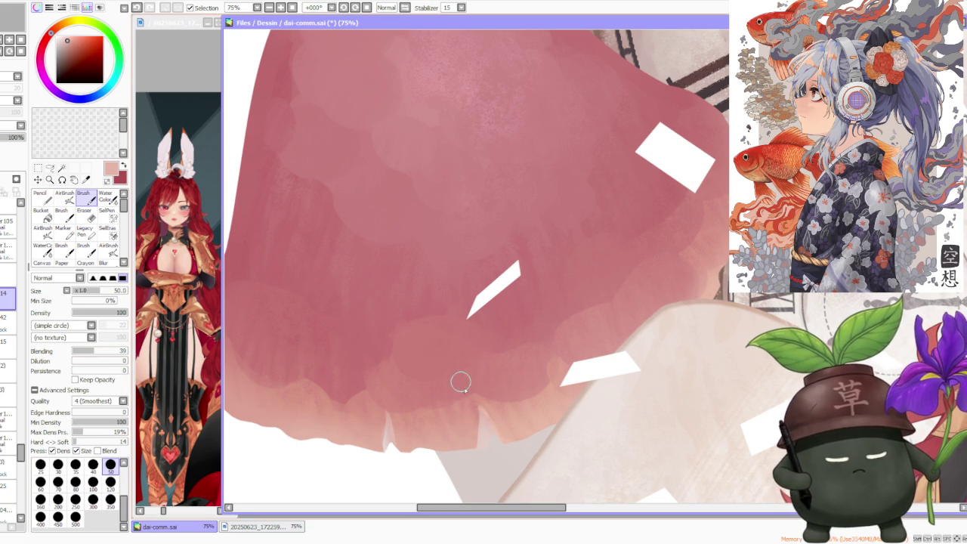
# Step: Paint pale pointed notches along the cap's lower edge using lighter pinks sampled from the cap
pyautogui.hotkey('ctrl', 'z')
pyautogui.moveTo(482, 427)
pyautogui.mouseDown()
pyautogui.moveTo(479, 412)
pyautogui.moveTo(483, 419)
pyautogui.mouseUp()
pyautogui.hotkey('ctrl', 'z')
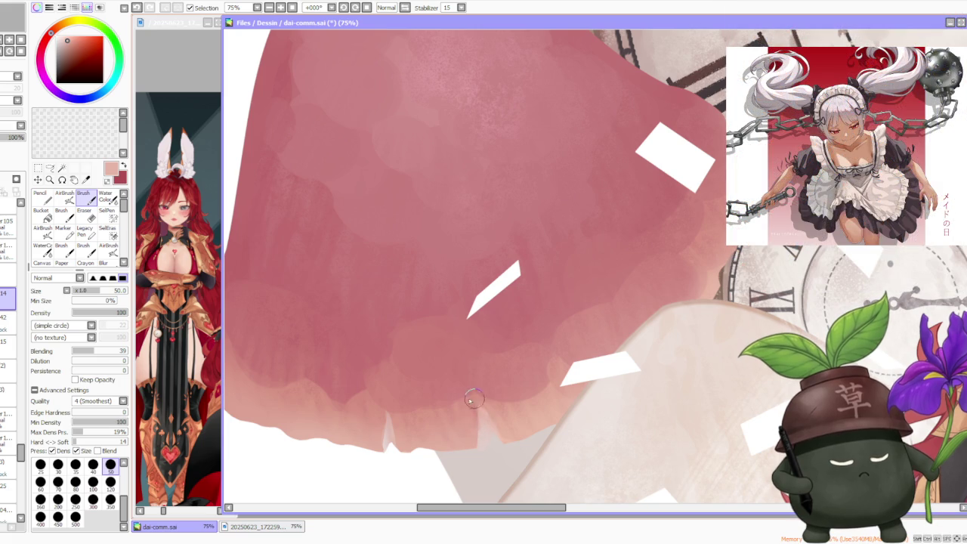
pyautogui.keyDown('alt'); pyautogui.click(385, 437); pyautogui.keyUp('alt')
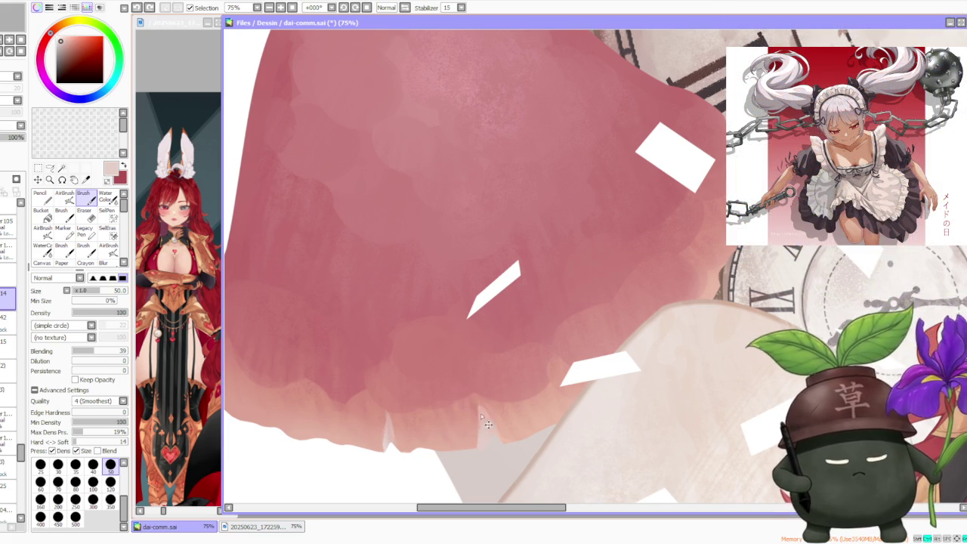
pyautogui.moveTo(480, 407)
pyautogui.mouseDown()
pyautogui.moveTo(476, 433)
pyautogui.moveTo(479, 422)
pyautogui.mouseUp()
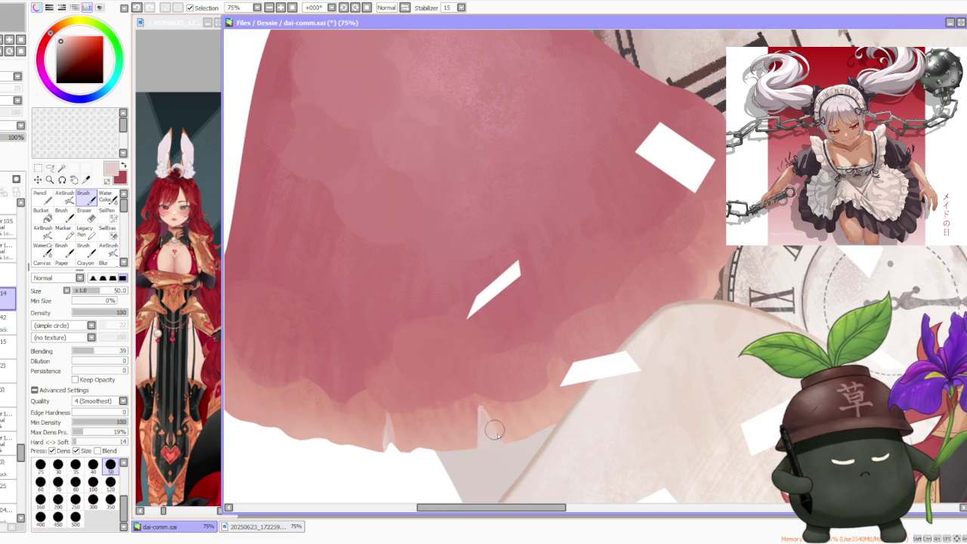
pyautogui.moveTo(490, 417); pyautogui.dragTo(484, 416)
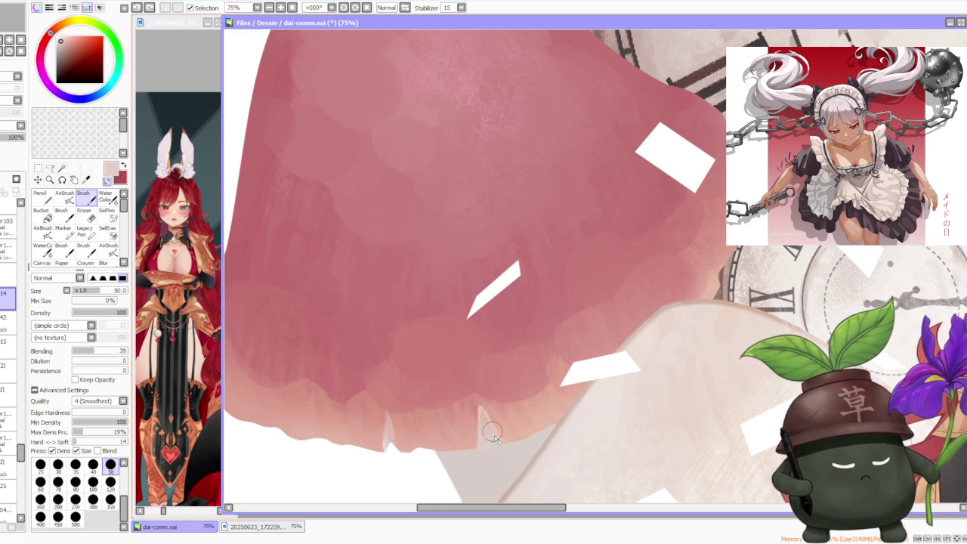
pyautogui.scroll(-3, 504, 319)
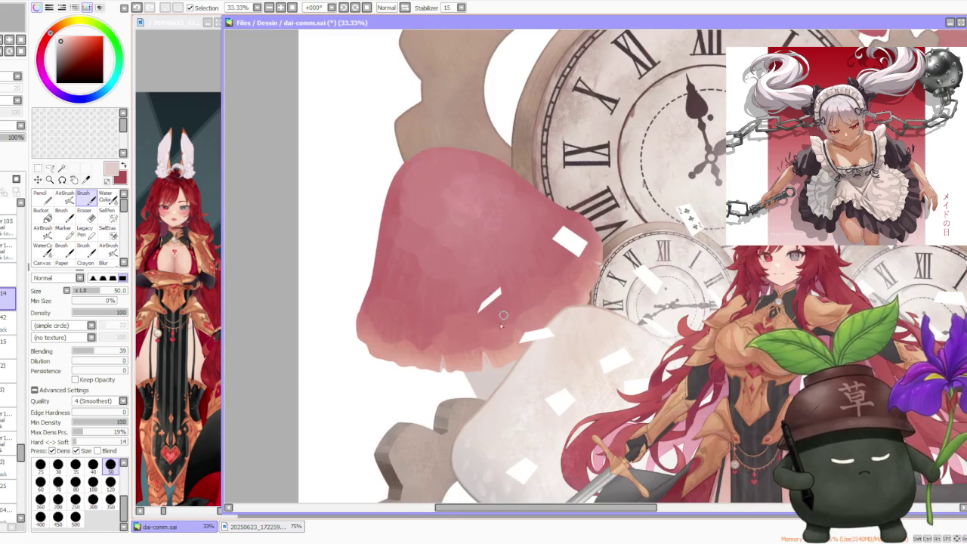
pyautogui.scroll(3, 504, 316)
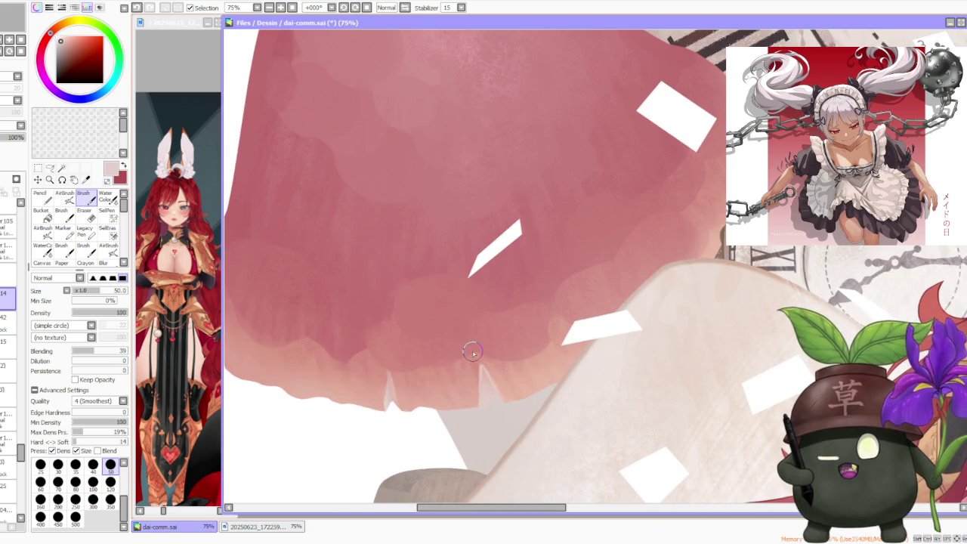
pyautogui.keyDown('alt'); pyautogui.click(474, 370); pyautogui.keyUp('alt')
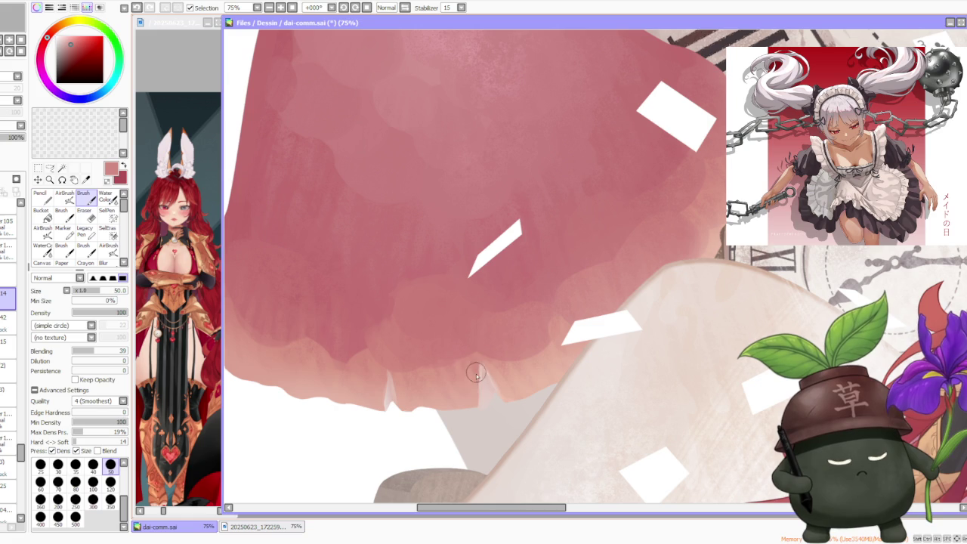
pyautogui.keyDown('alt'); pyautogui.click(478, 375); pyautogui.keyUp('alt')
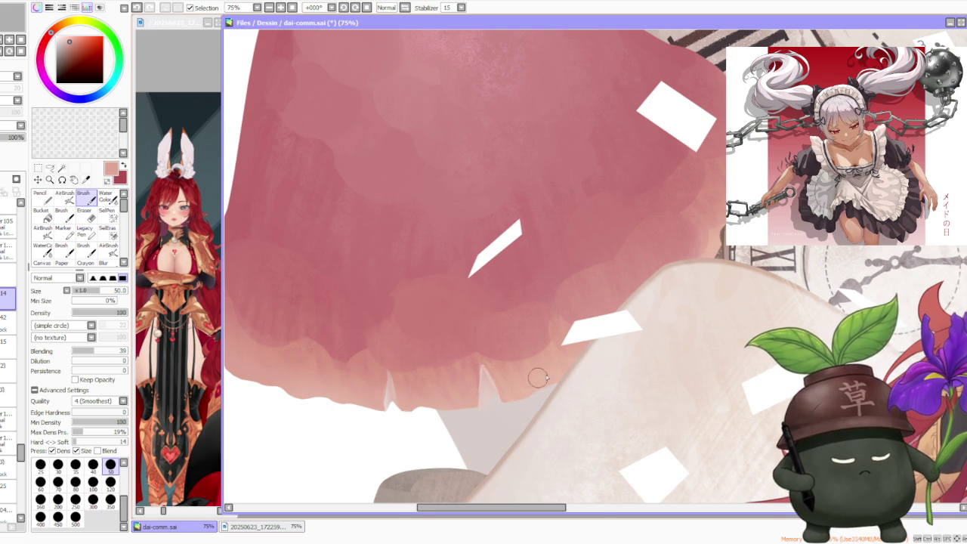
pyautogui.scroll(-1, 532, 380)
pyautogui.scroll(2, 533, 382)
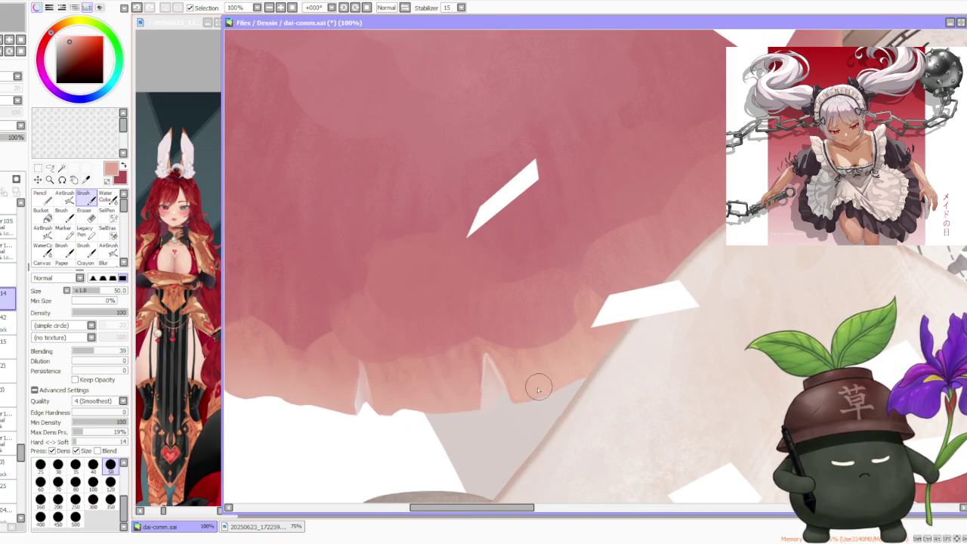
# Step: Select another layer, sample a darker rose from the cap, and set the AirBrush to size 50
pyautogui.click(7, 319)
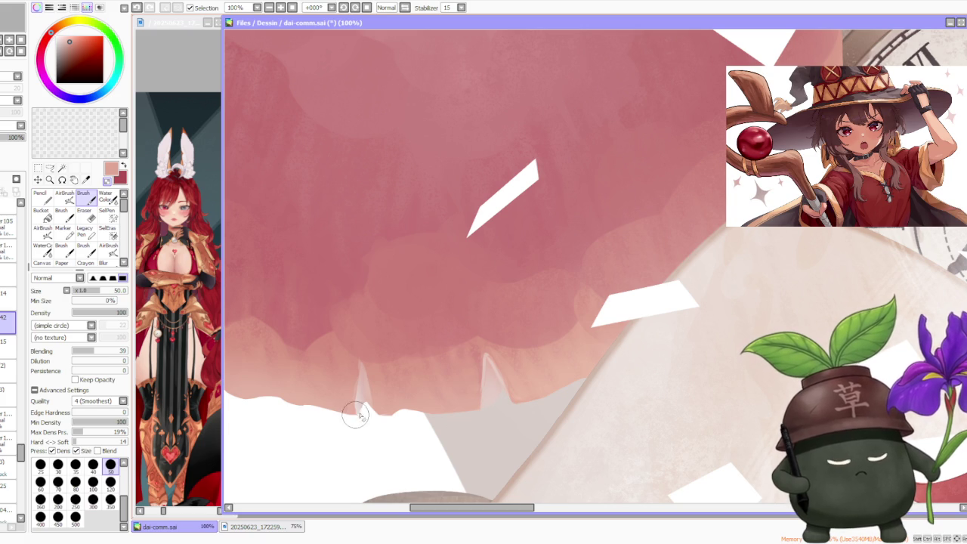
pyautogui.keyDown('alt'); pyautogui.click(332, 318); pyautogui.keyUp('alt')
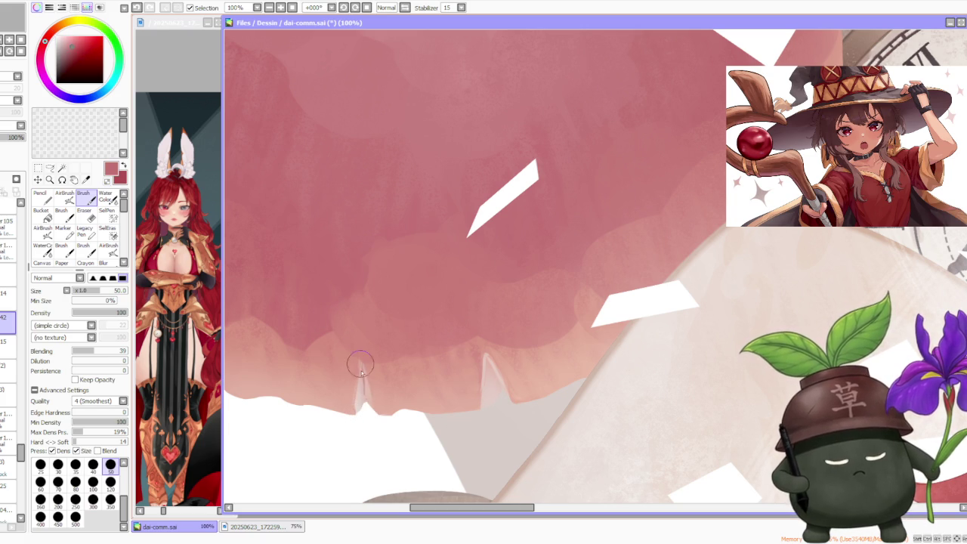
pyautogui.press('v')
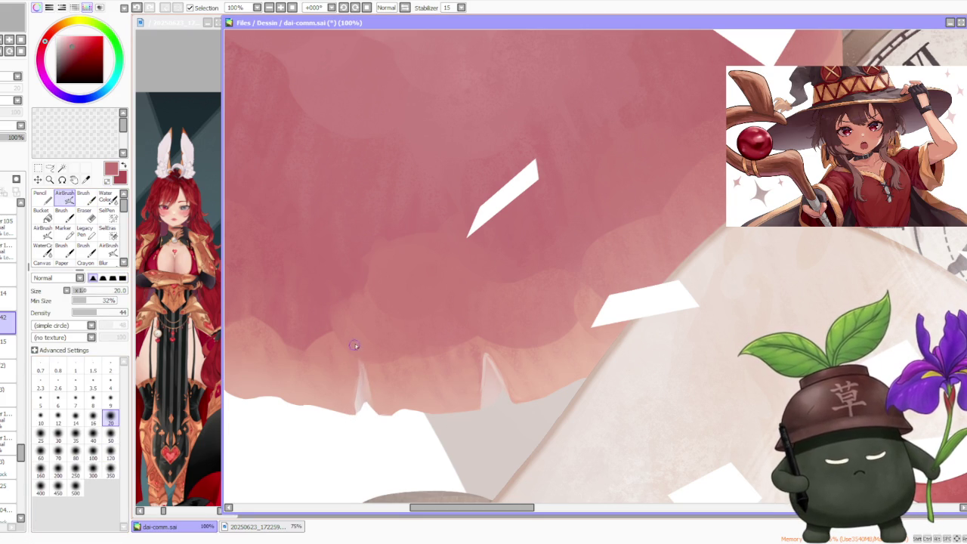
pyautogui.click(110, 437)
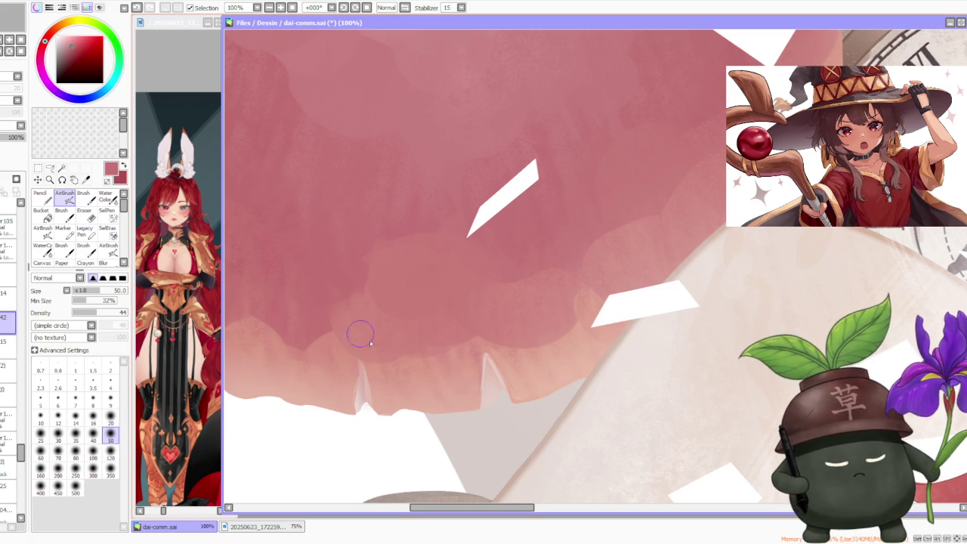
pyautogui.scroll(-1, 498, 348)
pyautogui.scroll(-1, 635, 272)
pyautogui.scroll(-1, 641, 263)
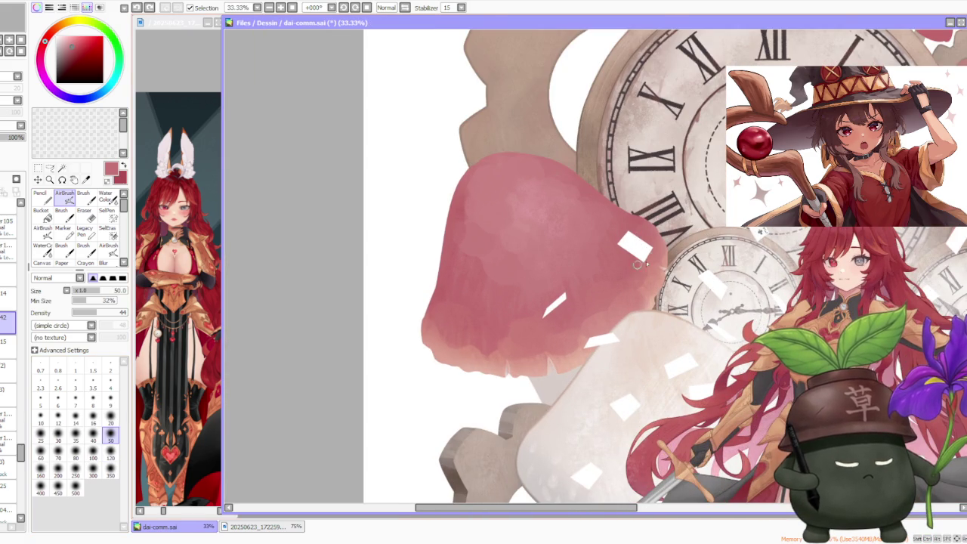
pyautogui.scroll(1, 634, 264)
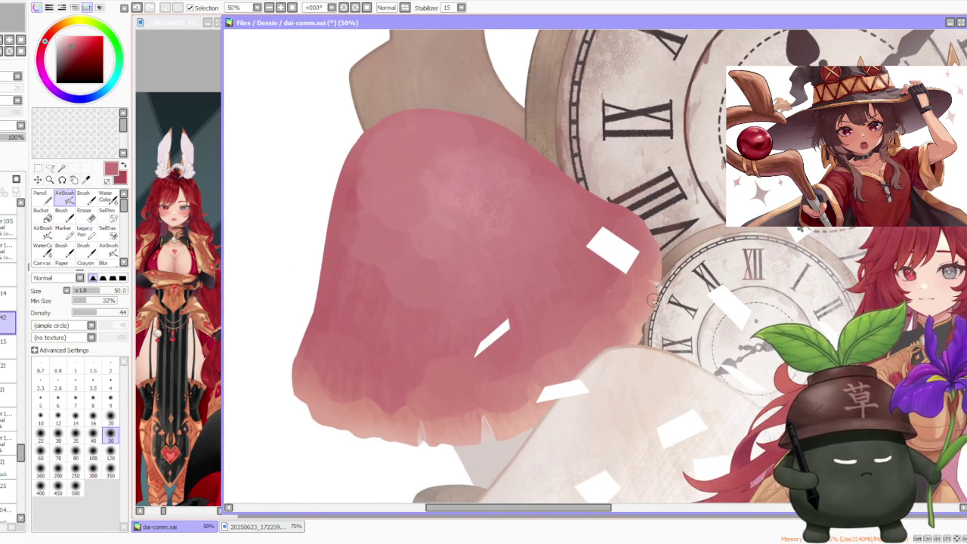
pyautogui.scroll(-1, 653, 300)
pyautogui.scroll(-1, 651, 299)
pyautogui.scroll(-2, 665, 249)
pyautogui.scroll(1, 687, 433)
pyautogui.scroll(2, 687, 432)
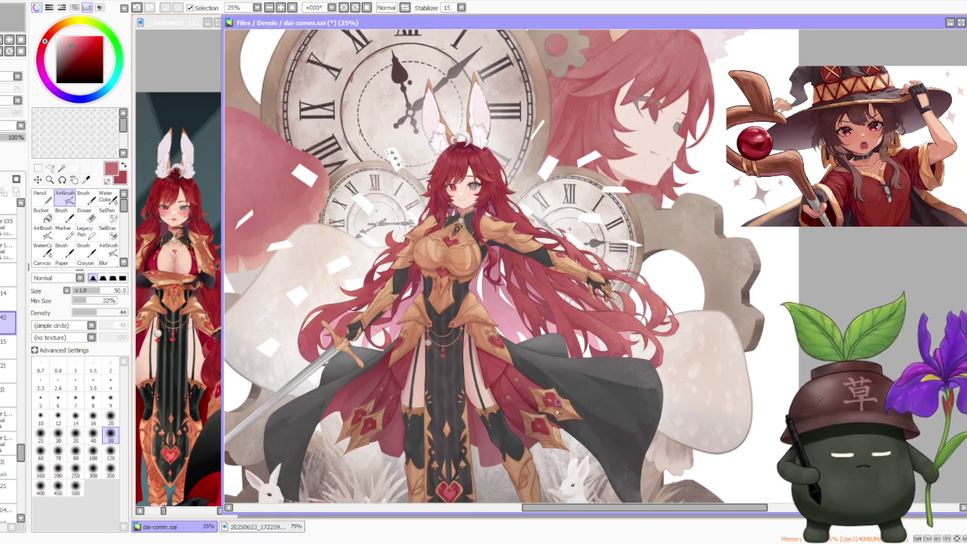
pyautogui.scroll(-1, 605, 435)
pyautogui.hscroll(1, 563, 498)
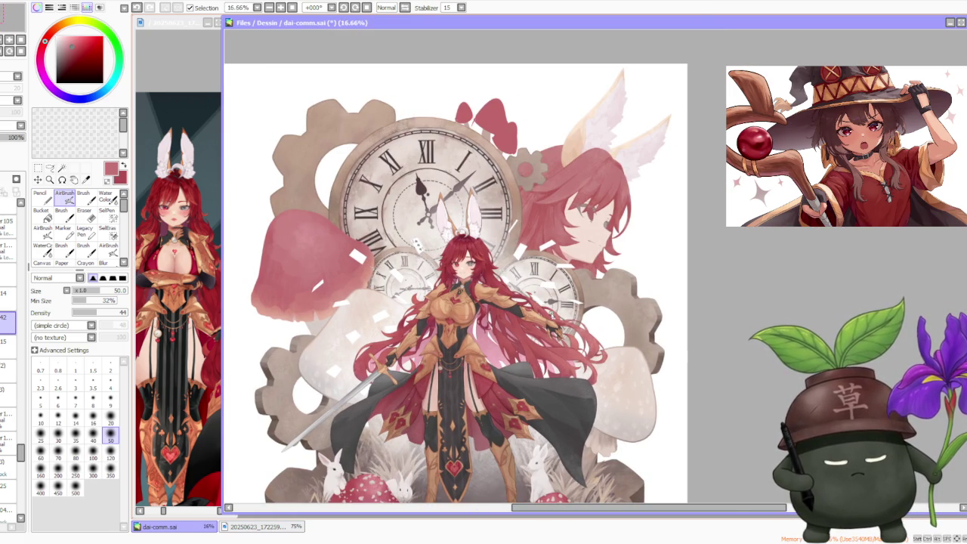
pyautogui.click(7, 297)
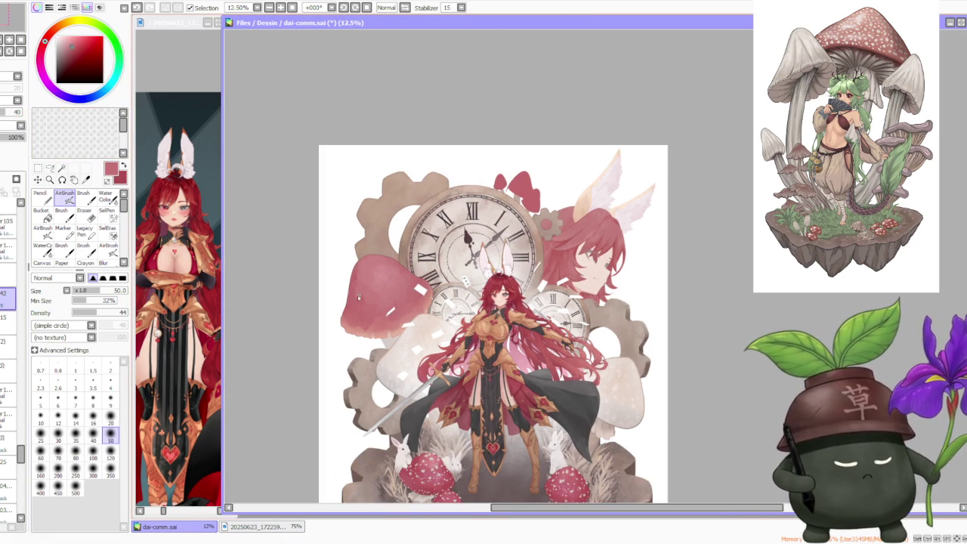
pyautogui.scroll(1, 344, 278)
pyautogui.scroll(1, 344, 278)
pyautogui.scroll(-1, 348, 274)
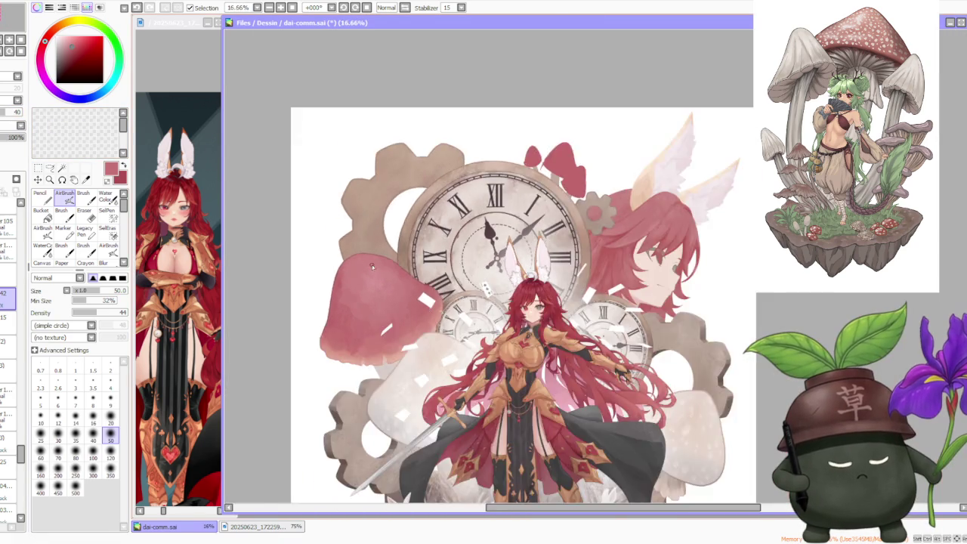
pyautogui.scroll(-1, 380, 264)
pyautogui.scroll(1, 383, 266)
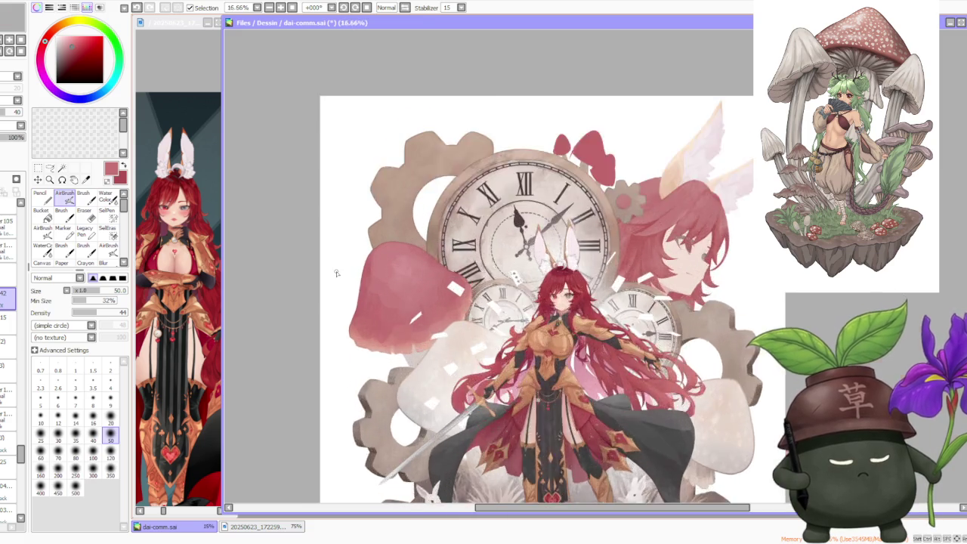
pyautogui.scroll(1, 355, 276)
pyautogui.press('b')
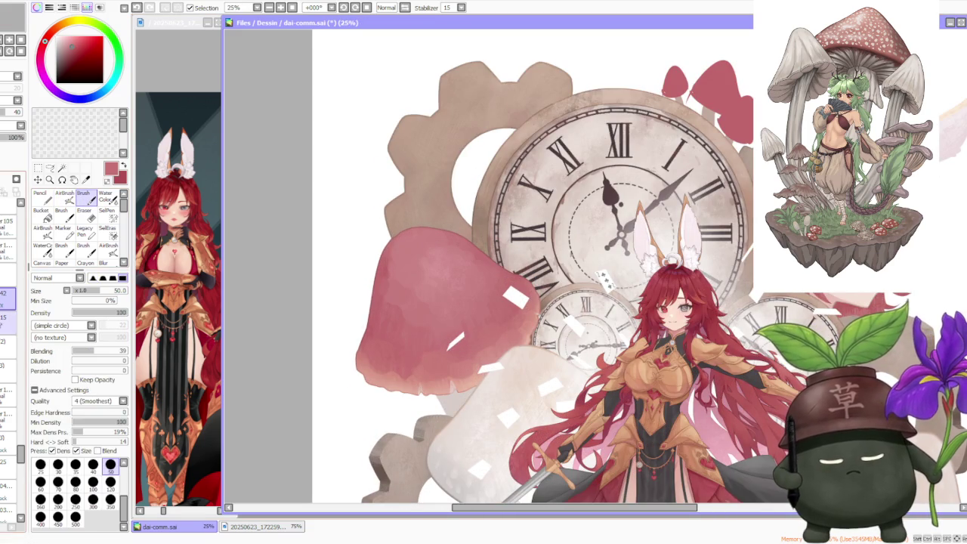
pyautogui.click(9, 319)
pyautogui.click(7, 299)
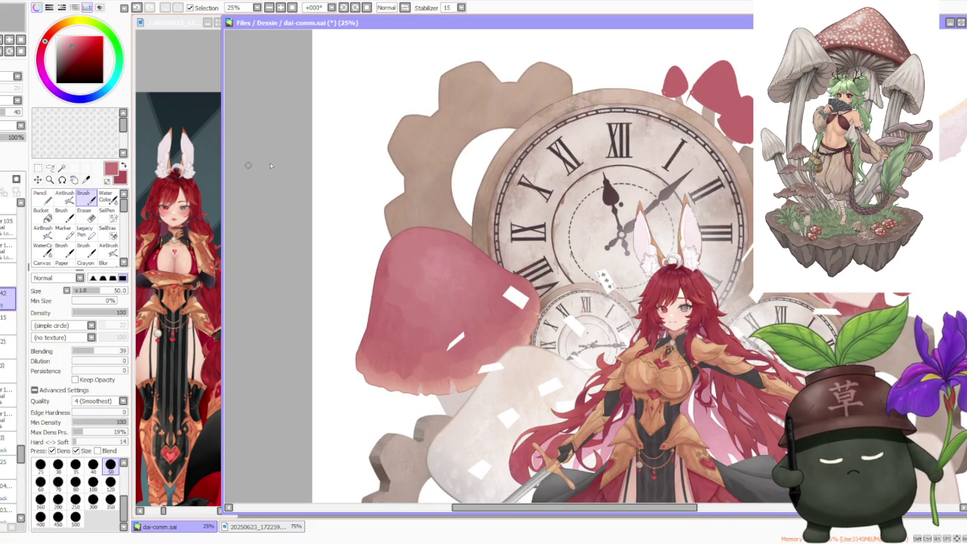
pyautogui.scroll(2, 394, 243)
pyautogui.click(93, 482)
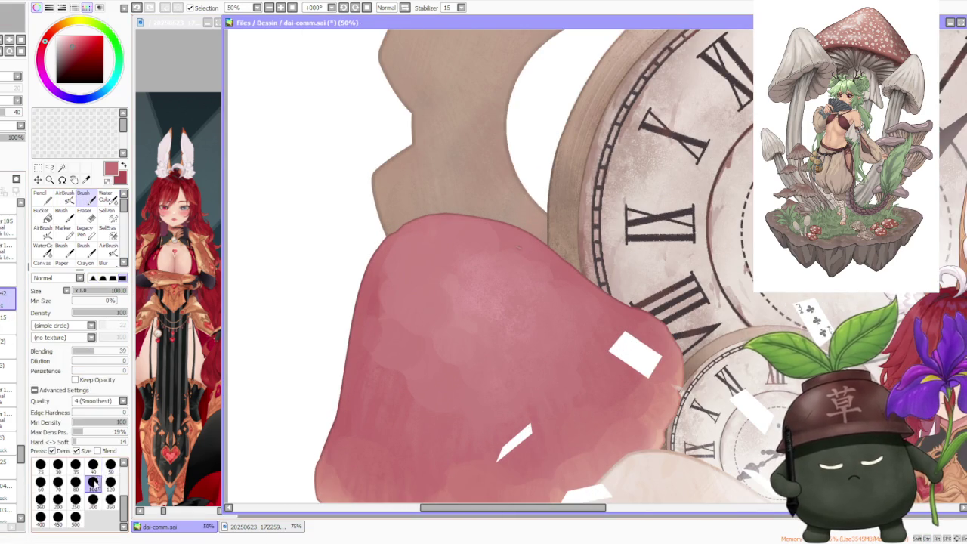
pyautogui.scroll(1, 392, 242)
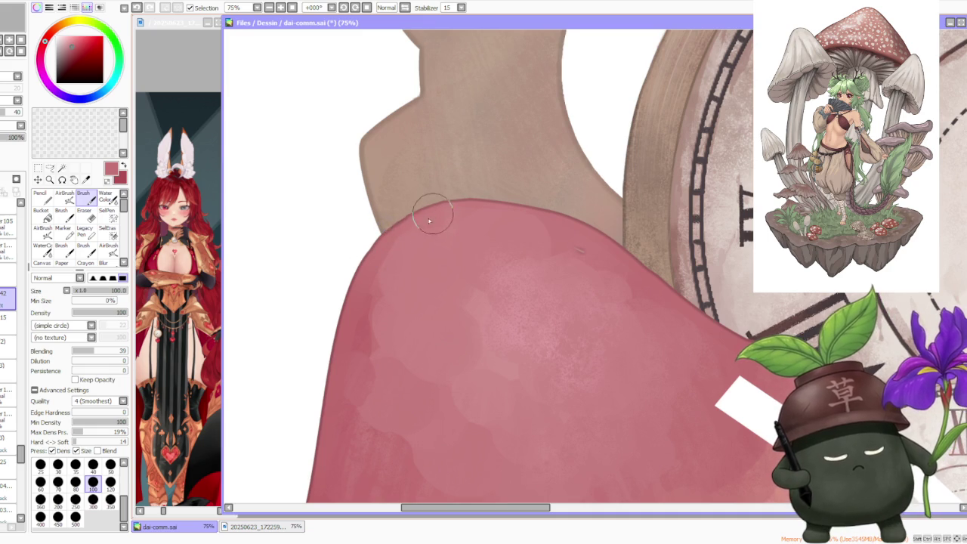
pyautogui.scroll(-4, 498, 302)
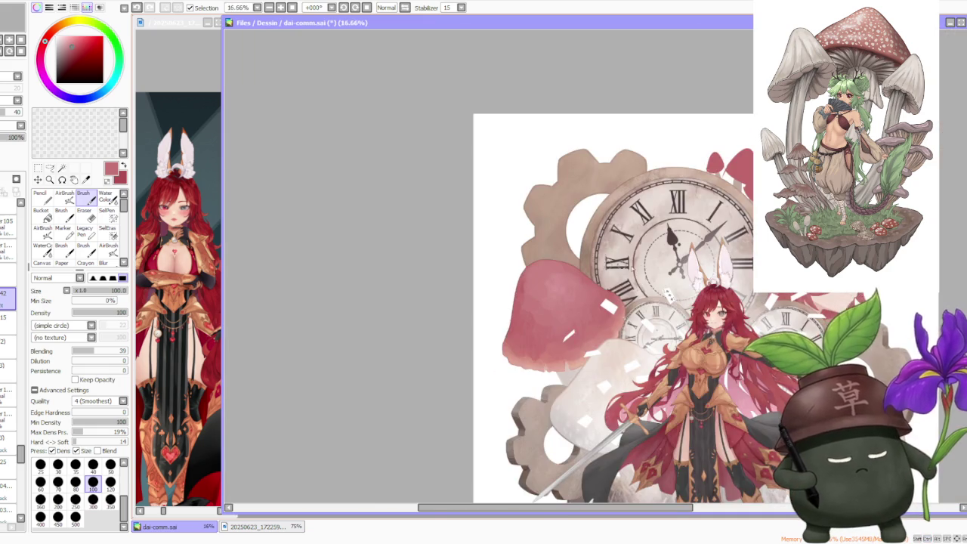
pyautogui.scroll(2, 518, 345)
pyautogui.scroll(1, 517, 344)
pyautogui.scroll(-1, 518, 345)
pyautogui.scroll(-3, 517, 345)
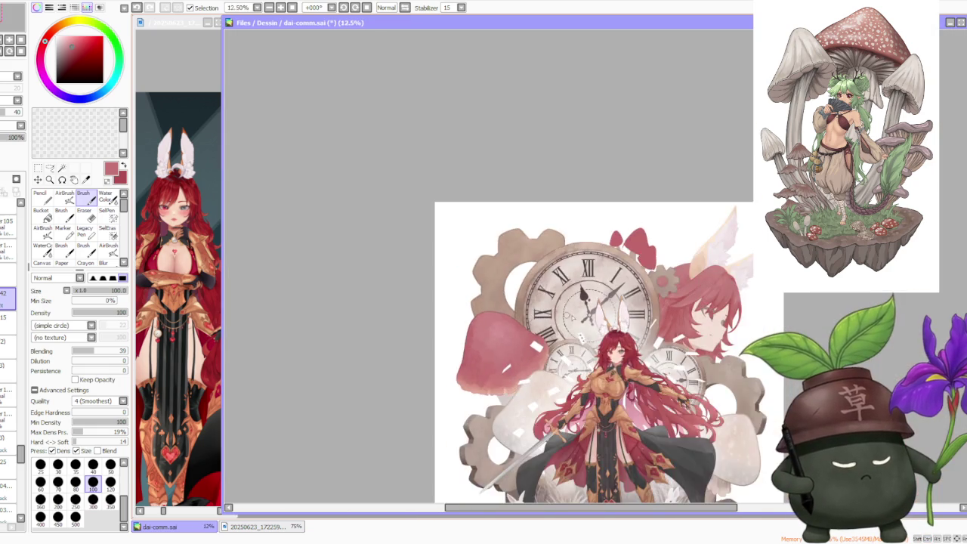
pyautogui.scroll(-2, 559, 317)
pyautogui.scroll(3, 597, 367)
pyautogui.scroll(2, 590, 351)
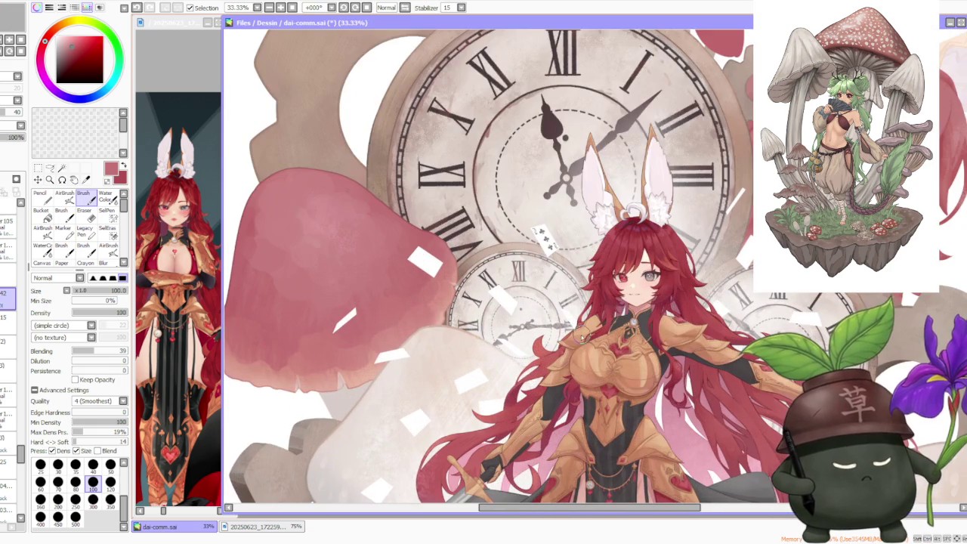
pyautogui.scroll(-2, 574, 340)
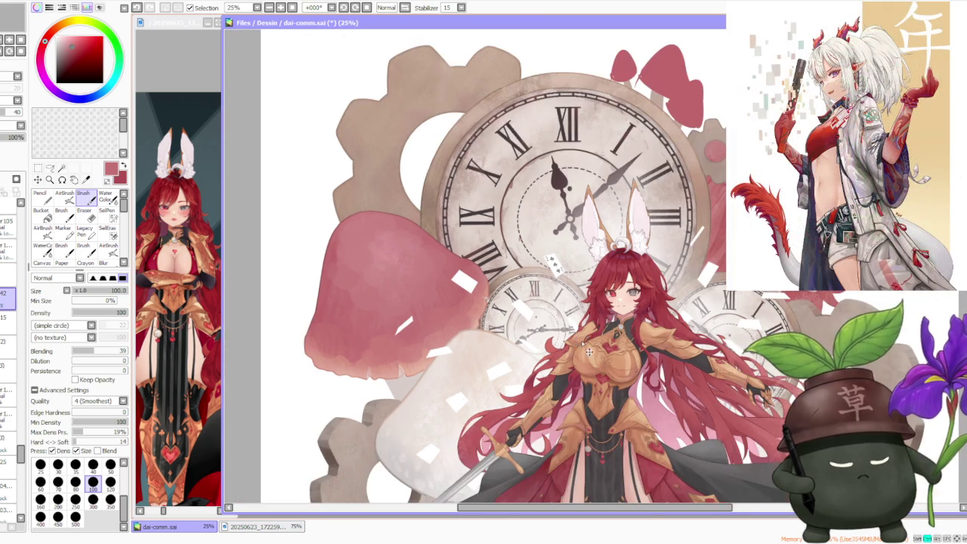
pyautogui.scroll(3, 562, 288)
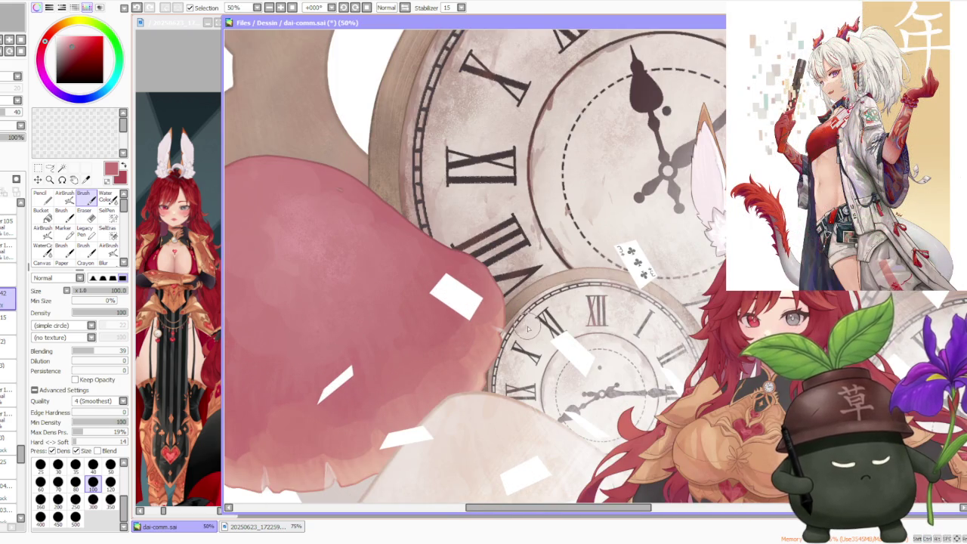
pyautogui.scroll(-2, 529, 332)
pyautogui.scroll(-1, 560, 322)
pyautogui.scroll(-3, 560, 322)
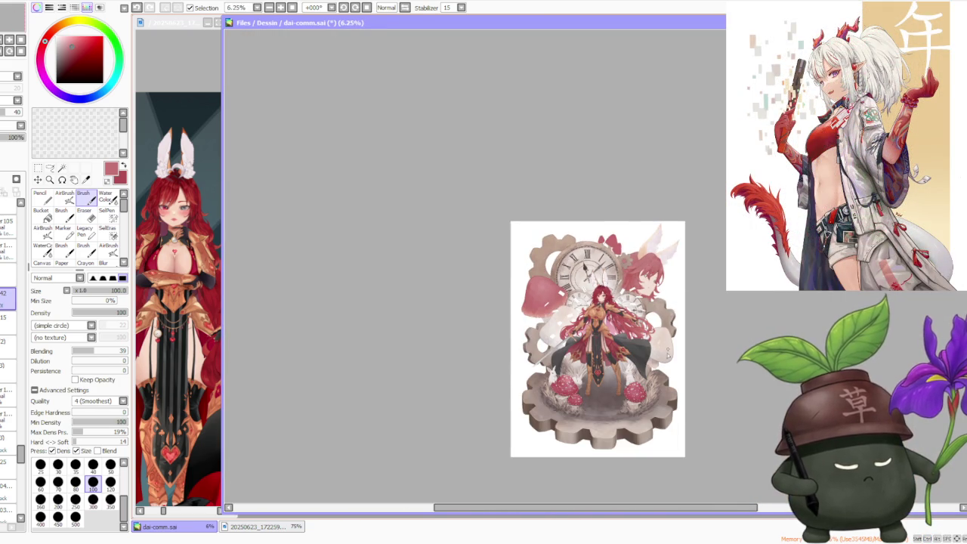
pyautogui.scroll(2, 669, 352)
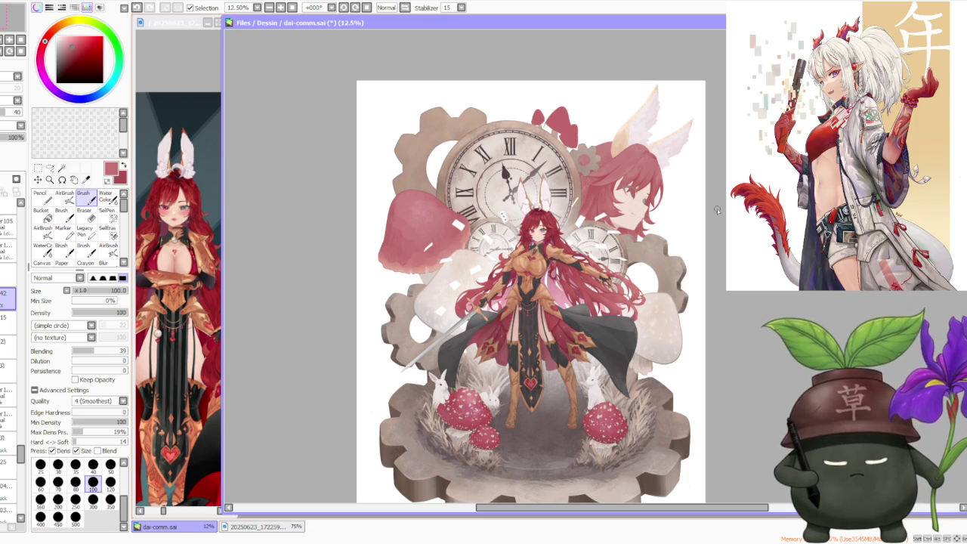
pyautogui.click(6, 318)
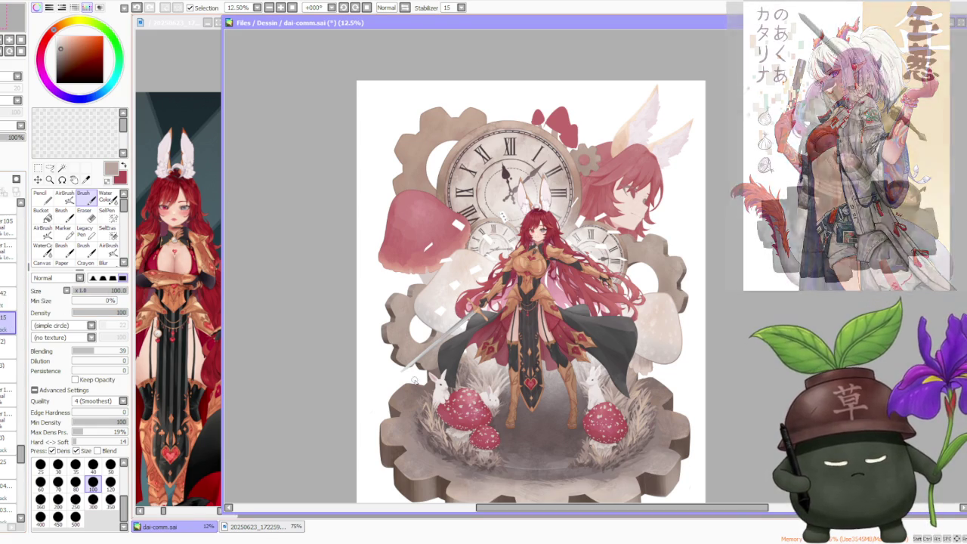
# Step: Try the AirBrush at size 300, then return to Brush and sample pale pink from the mushroom
pyautogui.click(64, 195)
pyautogui.click(93, 470)
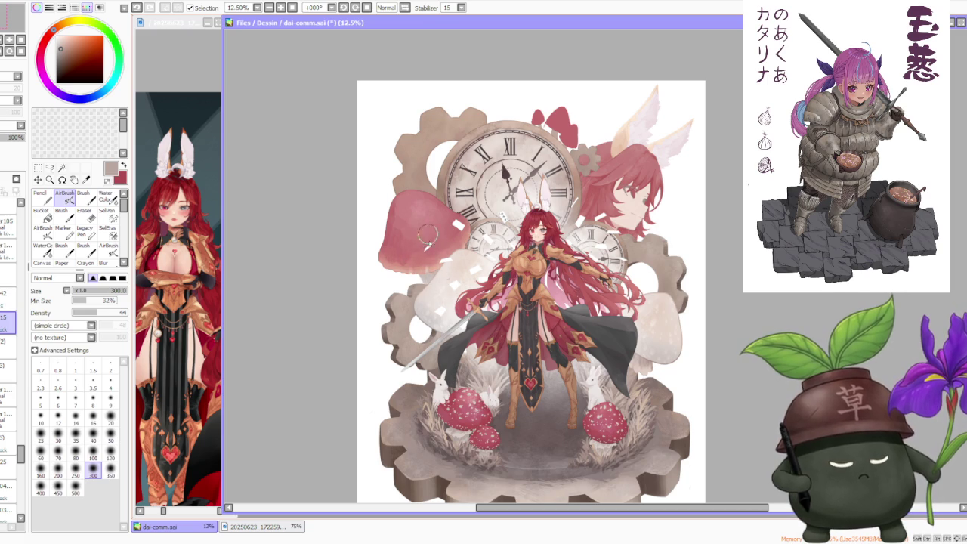
pyautogui.press('b')
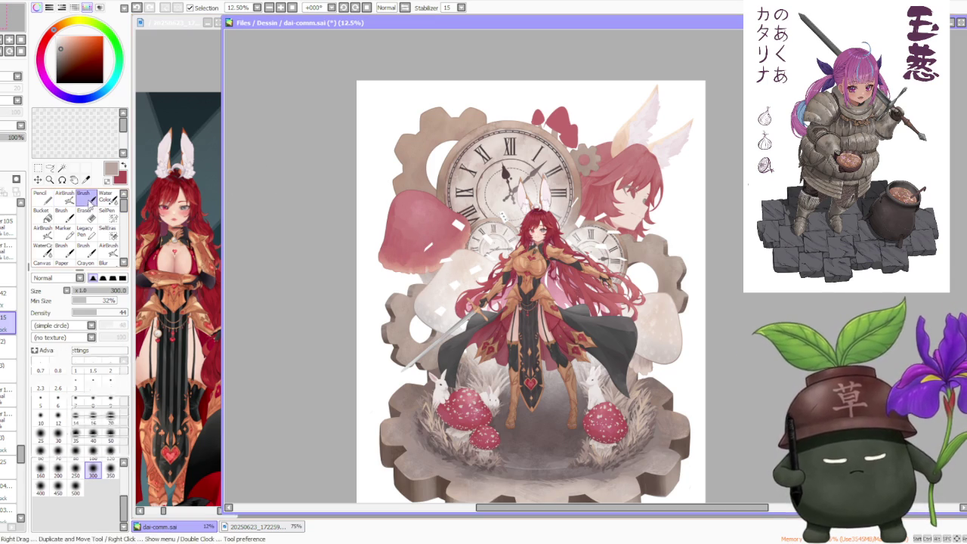
pyautogui.scroll(2, 399, 241)
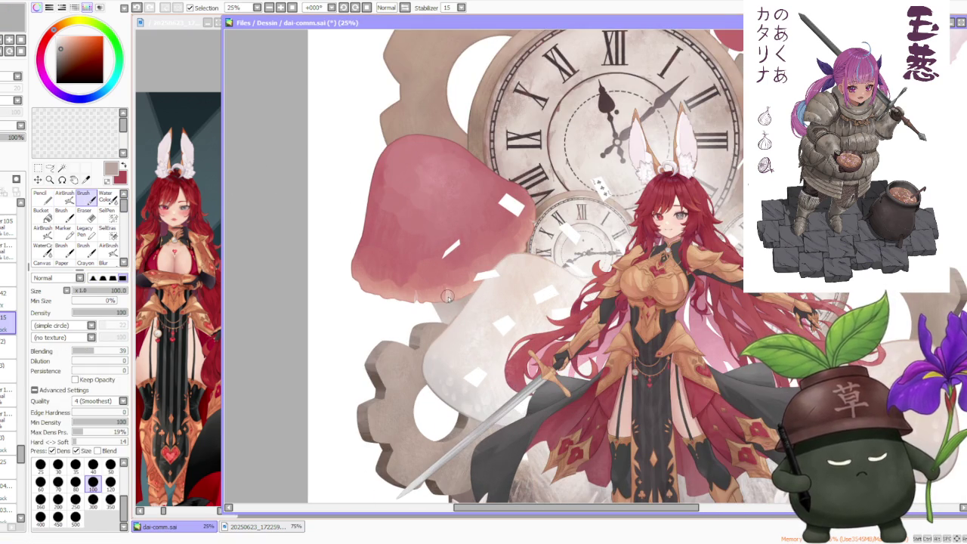
pyautogui.keyDown('alt'); pyautogui.click(447, 298); pyautogui.keyUp('alt')
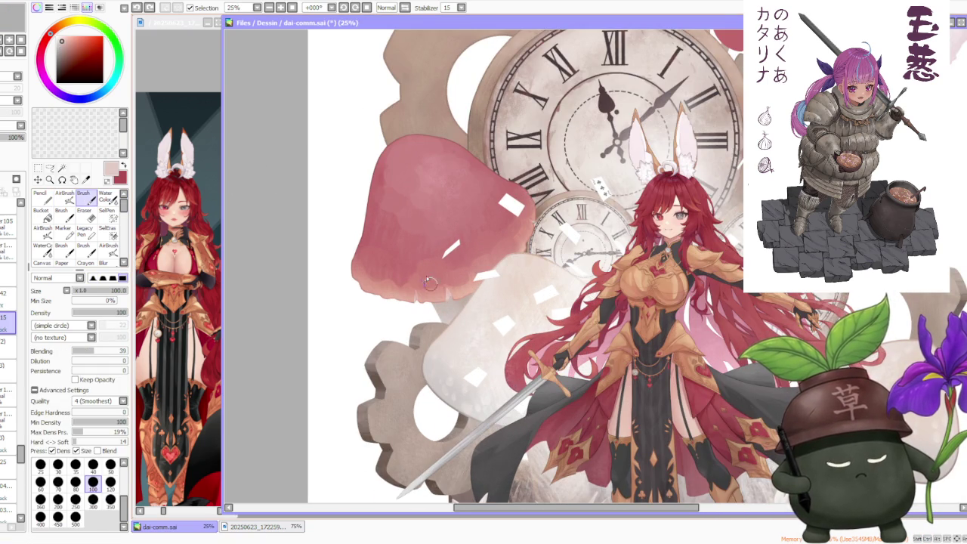
pyautogui.scroll(1, 435, 292)
pyautogui.scroll(1, 431, 291)
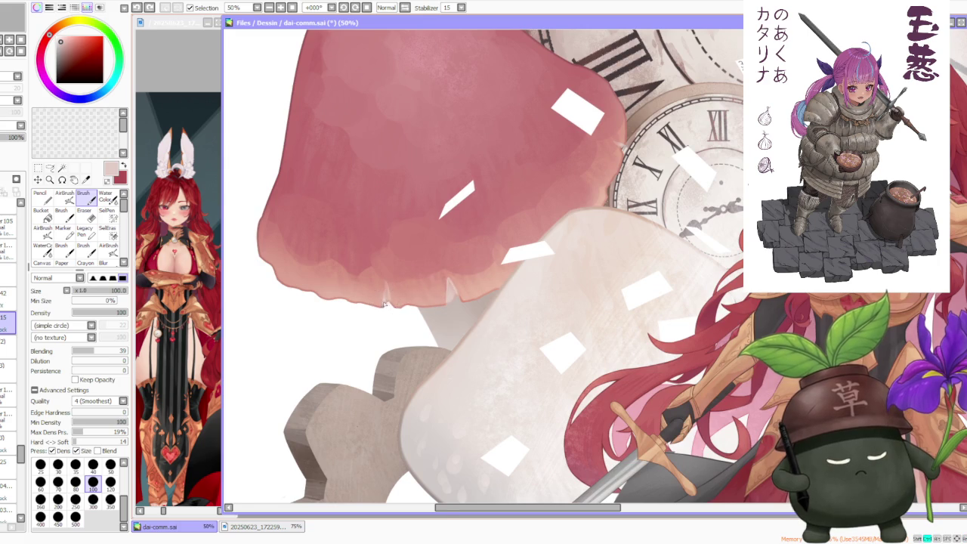
pyautogui.scroll(-1, 384, 302)
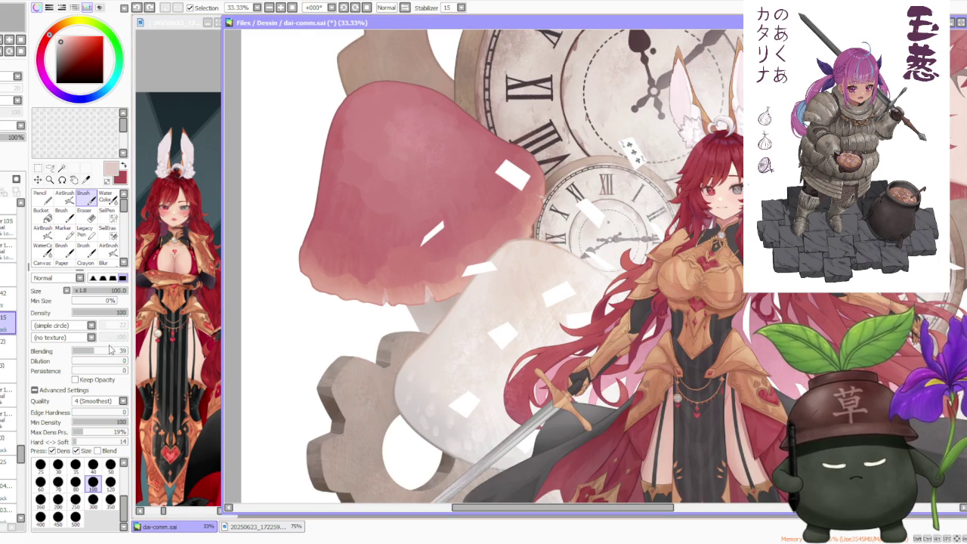
# Step: Set the brush size to 250 and sample pink near the mushroom stem
pyautogui.click(75, 499)
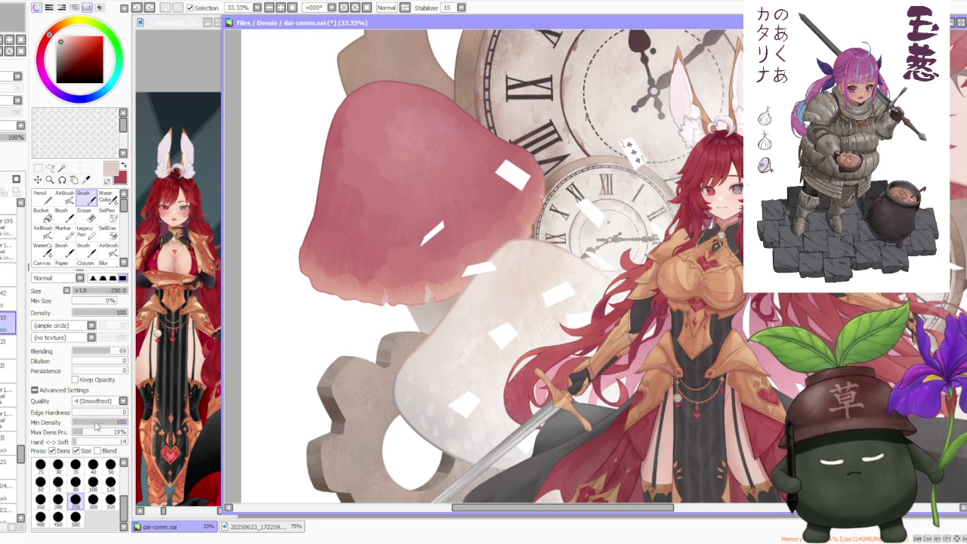
pyautogui.rightClick(430, 326)
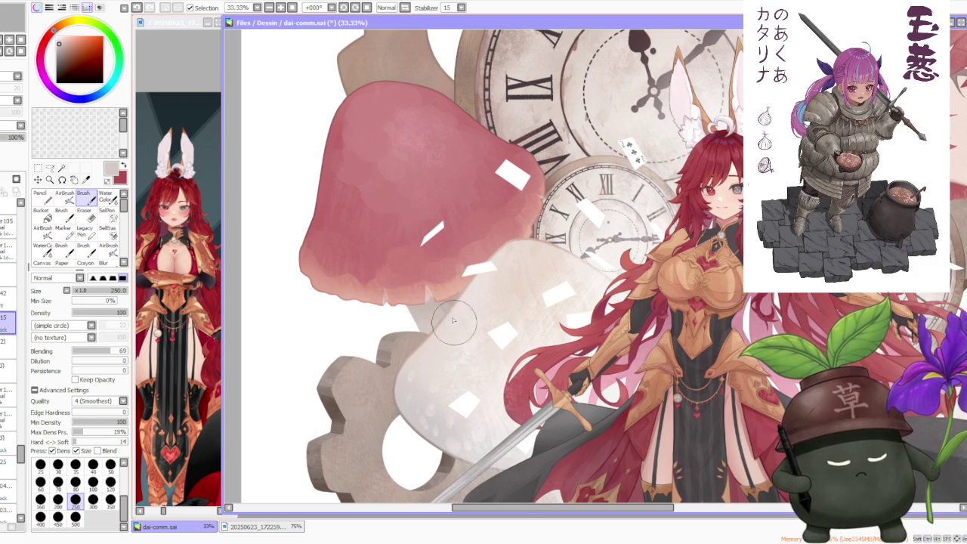
pyautogui.rightClick(403, 309)
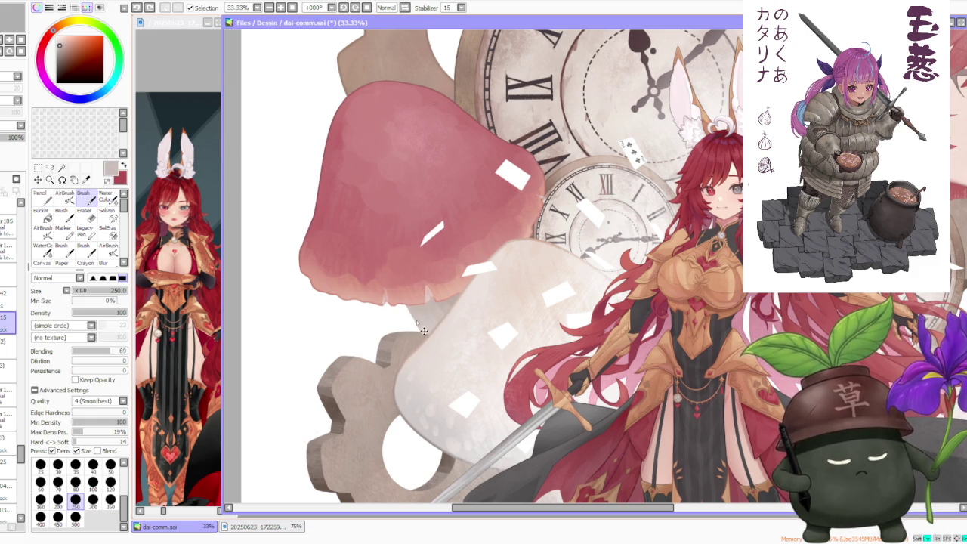
pyautogui.scroll(-1, 439, 352)
pyautogui.scroll(-2, 430, 317)
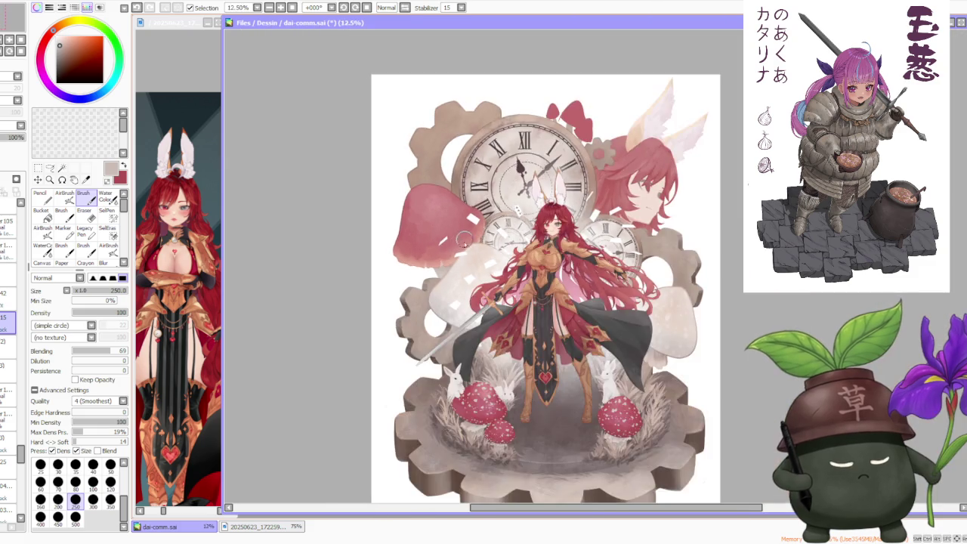
# Step: Switch to the AirBrush and sample pink from the mushroom cap
pyautogui.scroll(2, 420, 270)
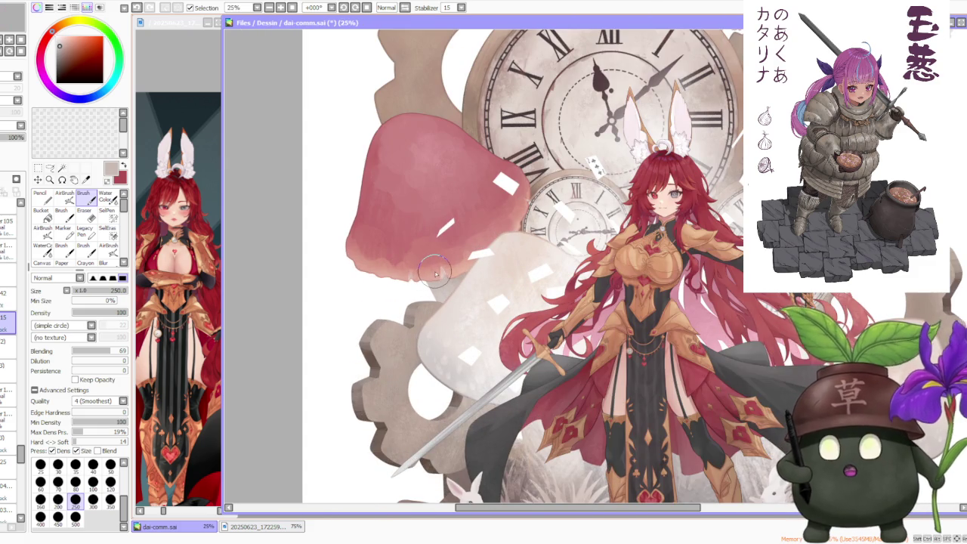
pyautogui.press('v')
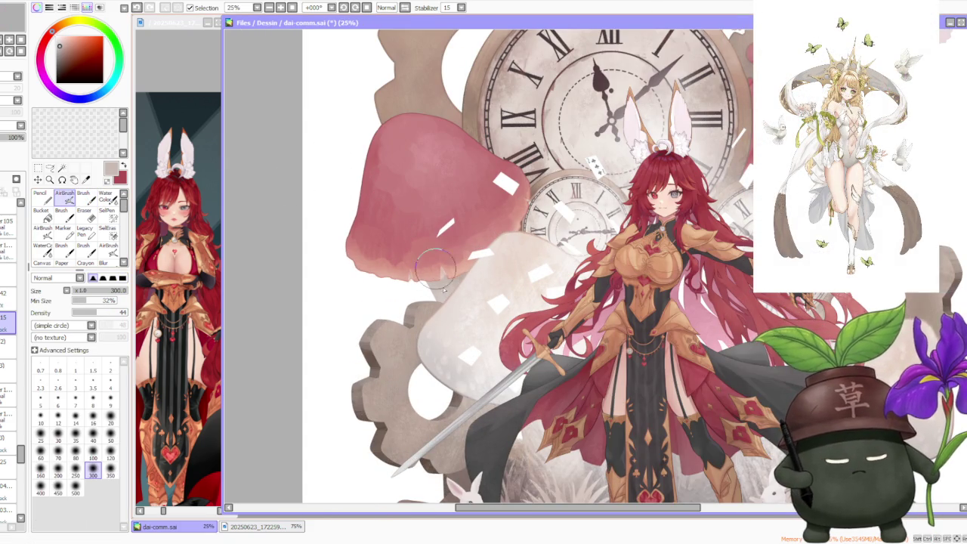
pyautogui.scroll(-3, 469, 295)
pyautogui.scroll(-1, 504, 185)
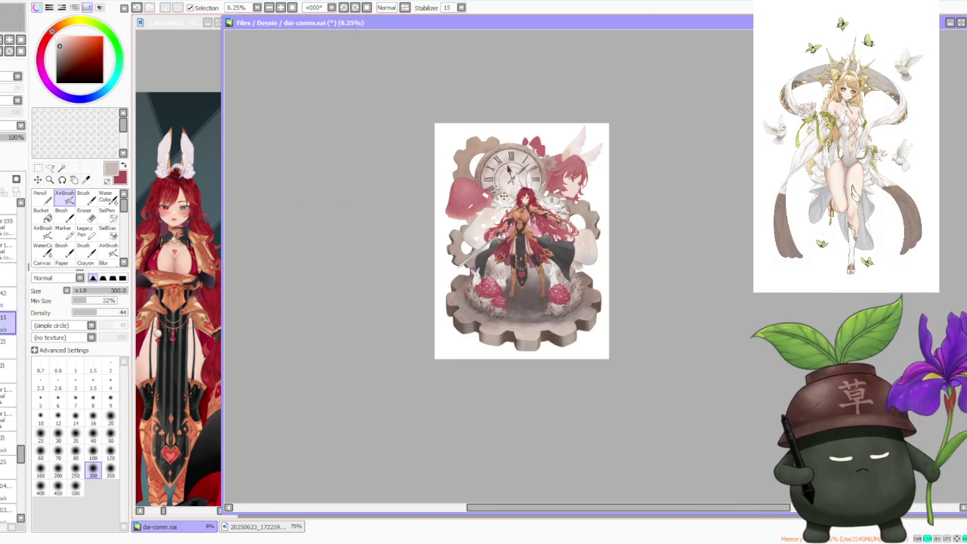
pyautogui.scroll(-1, 505, 183)
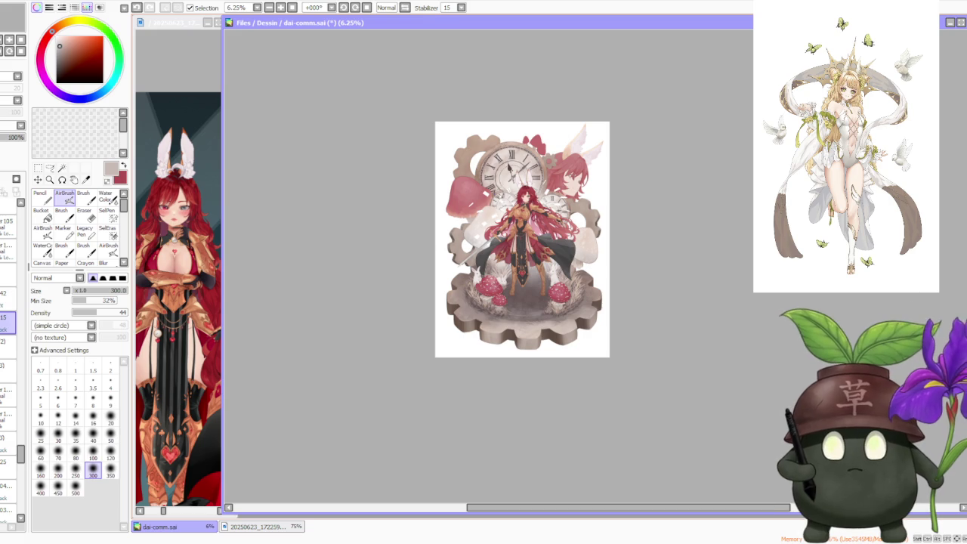
pyautogui.scroll(1, 499, 199)
pyautogui.scroll(1, 498, 198)
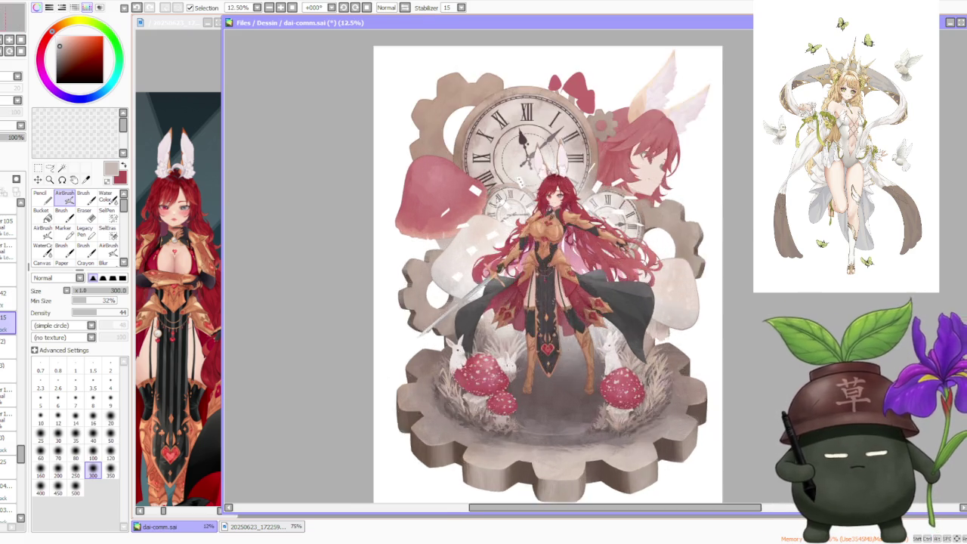
pyautogui.scroll(1, 500, 196)
pyautogui.scroll(2, 462, 187)
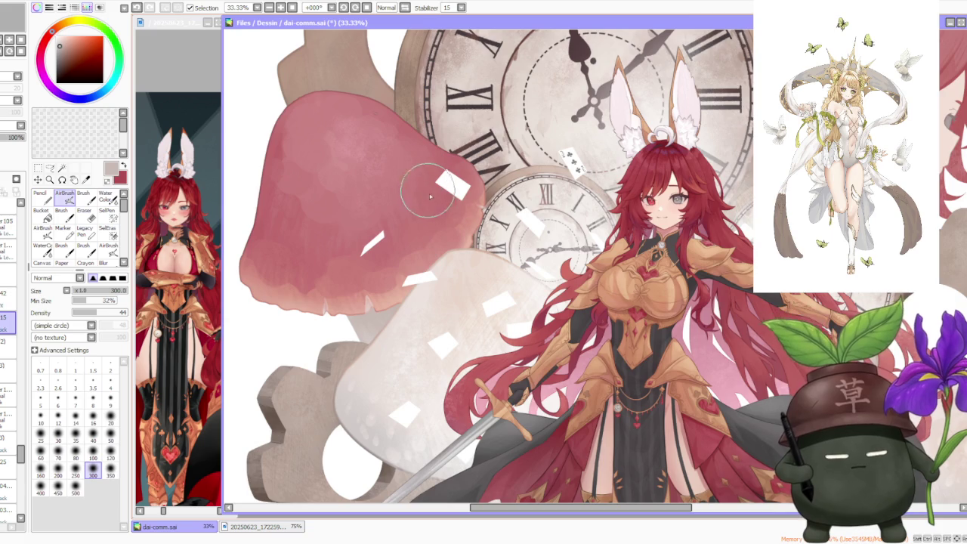
pyautogui.scroll(-1, 442, 216)
pyautogui.rightClick(400, 216)
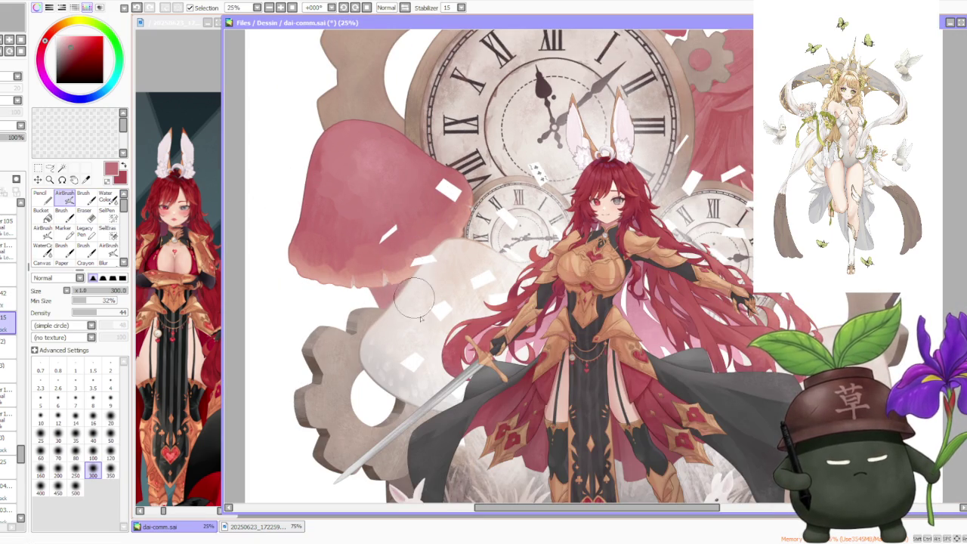
# Step: Pick a lighter pink from the mushroom and select the Water Color tool
pyautogui.scroll(-3, 391, 325)
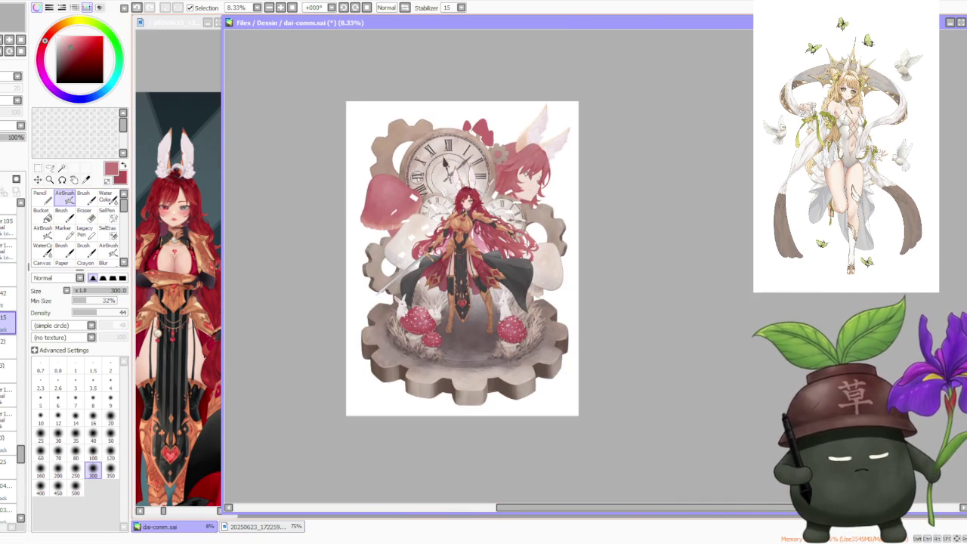
pyautogui.scroll(-1, 417, 177)
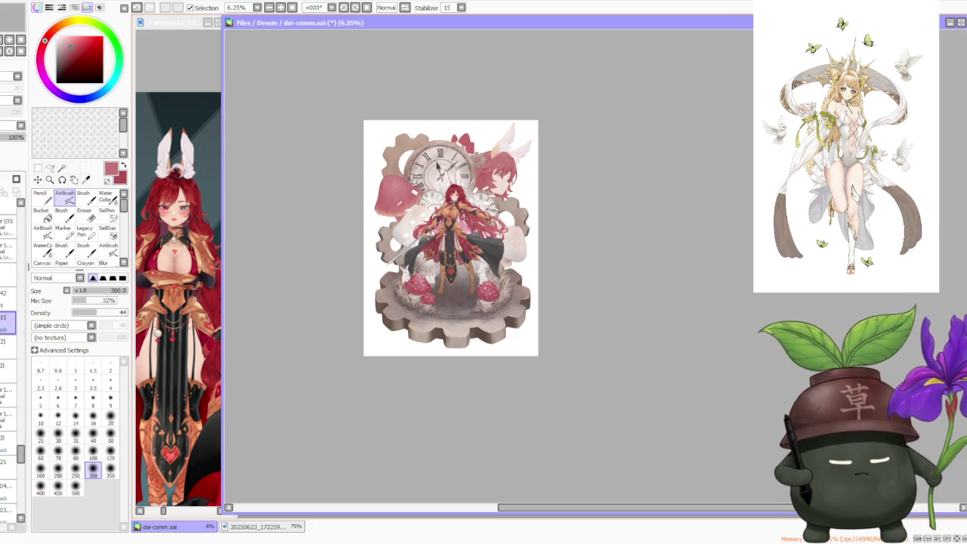
pyautogui.scroll(2, 411, 189)
pyautogui.scroll(-1, 411, 189)
pyautogui.scroll(-1, 446, 144)
pyautogui.scroll(1, 436, 176)
pyautogui.scroll(2, 437, 175)
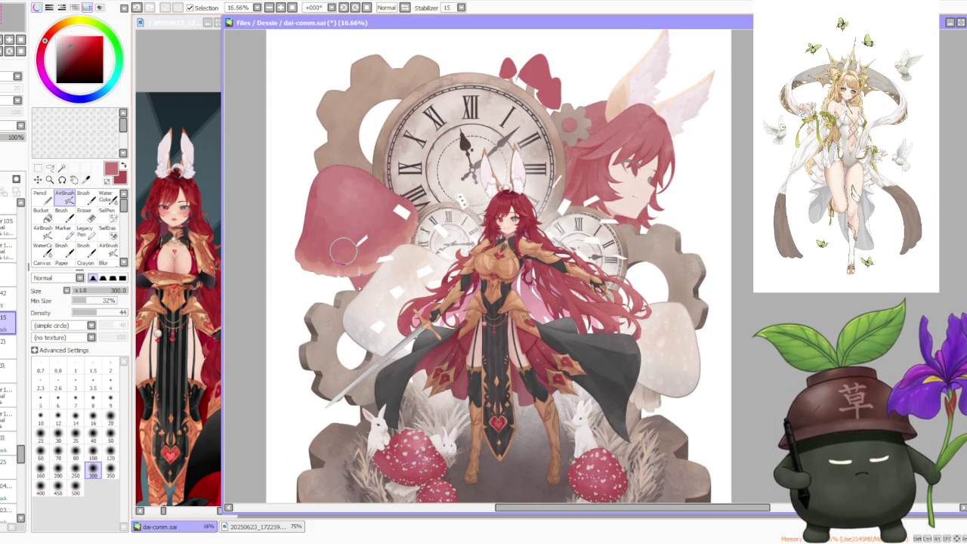
pyautogui.scroll(1, 361, 274)
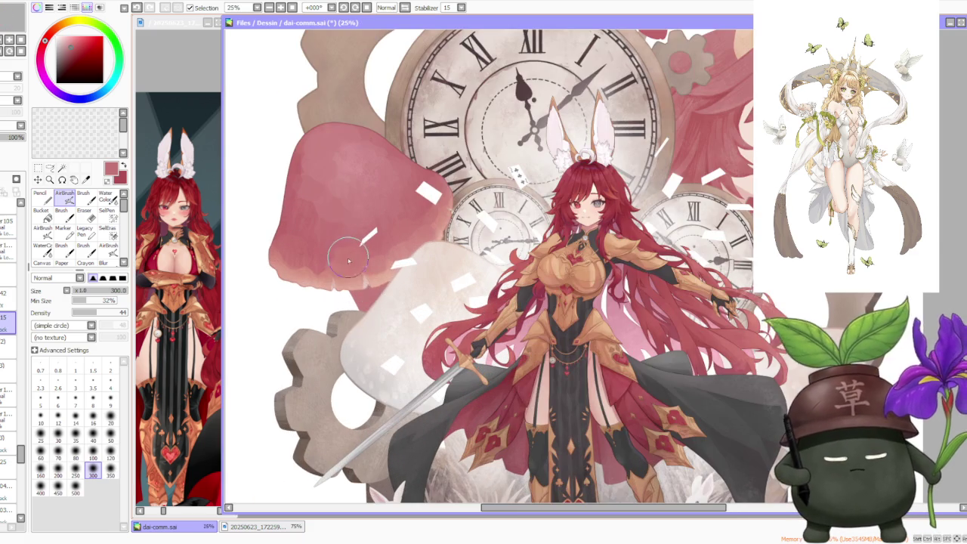
pyautogui.keyDown('alt'); pyautogui.click(375, 284); pyautogui.keyUp('alt')
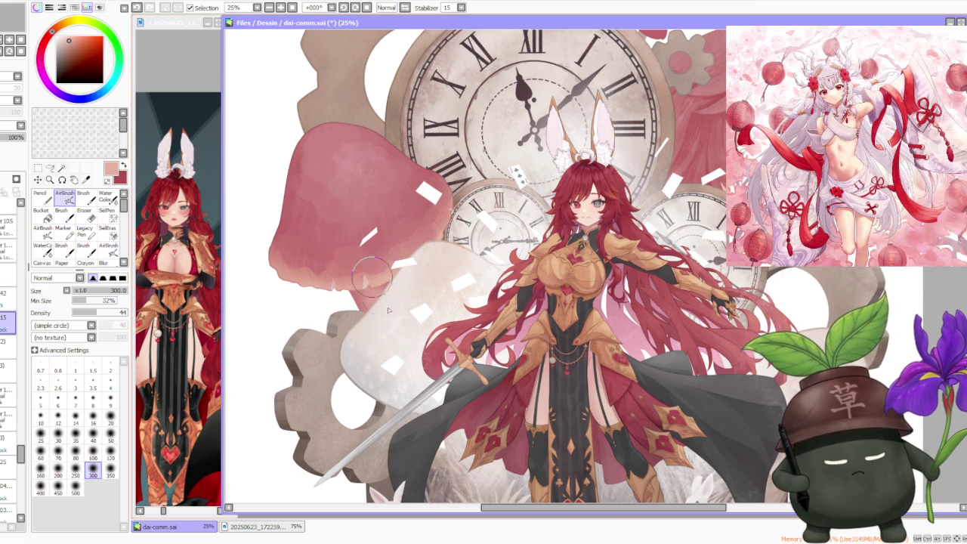
pyautogui.click(113, 198)
# Step: Enlarge the Water Color brush to 350 and sample a darker red from the mushroom cap
pyautogui.click(110, 512)
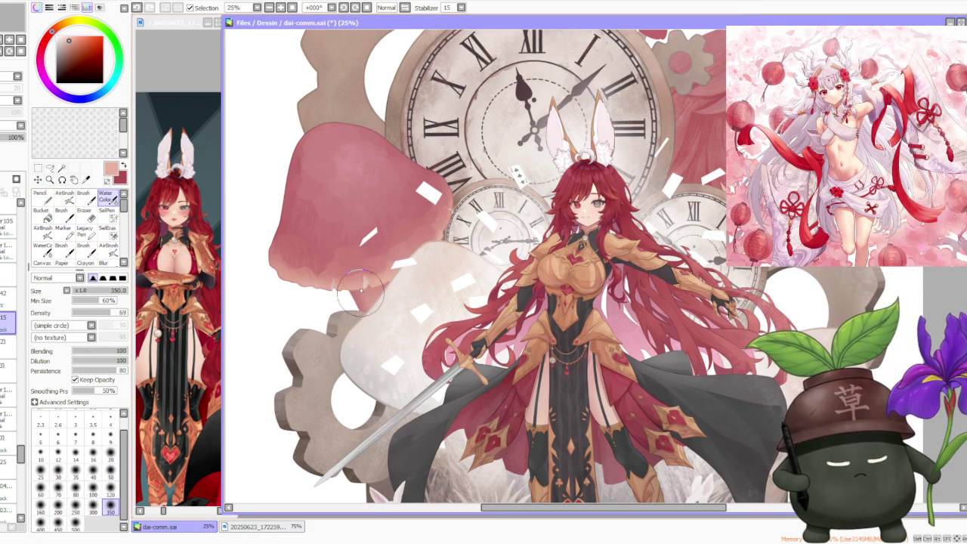
pyautogui.scroll(-4, 377, 185)
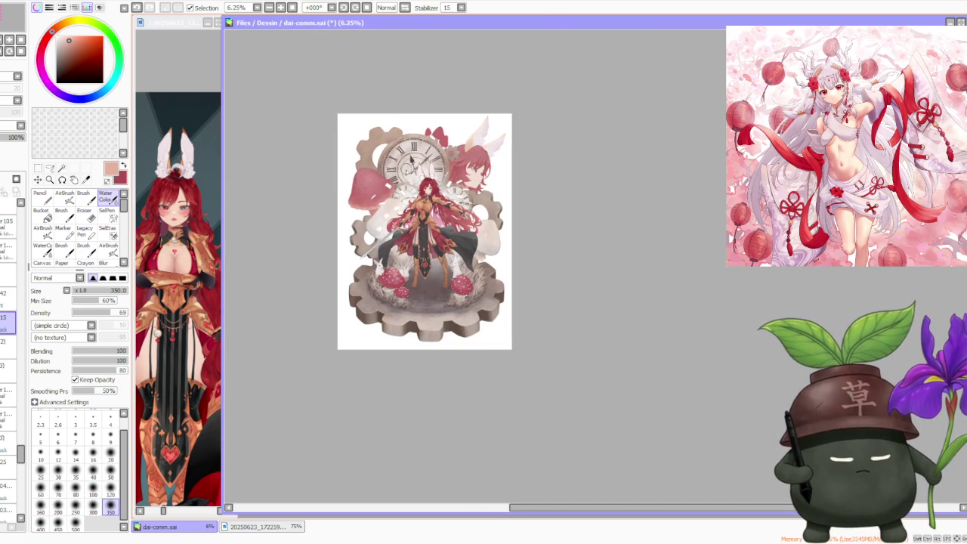
pyautogui.scroll(3, 410, 160)
pyautogui.scroll(1, 411, 160)
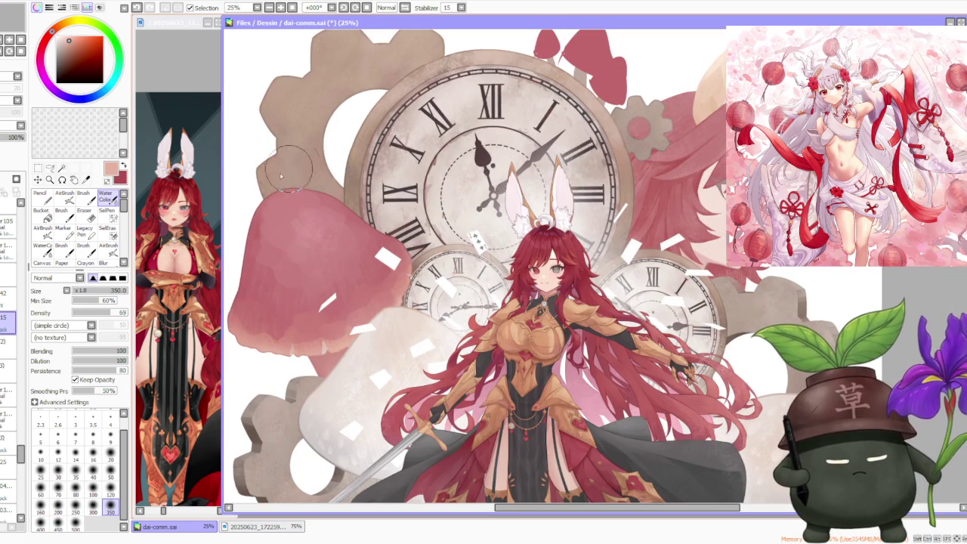
pyautogui.scroll(3, 281, 186)
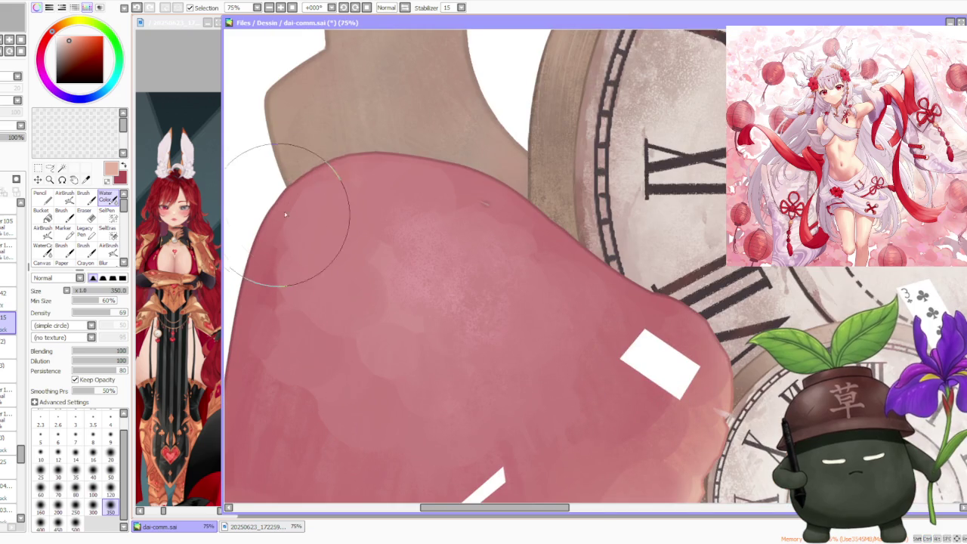
pyautogui.keyDown('alt'); pyautogui.click(306, 172); pyautogui.keyUp('alt')
pyautogui.scroll(-3, 306, 172)
pyautogui.scroll(-1, 306, 172)
# Step: Switch to the Brush, then to the AirBrush at size 300, and zoom out
pyautogui.press('b')
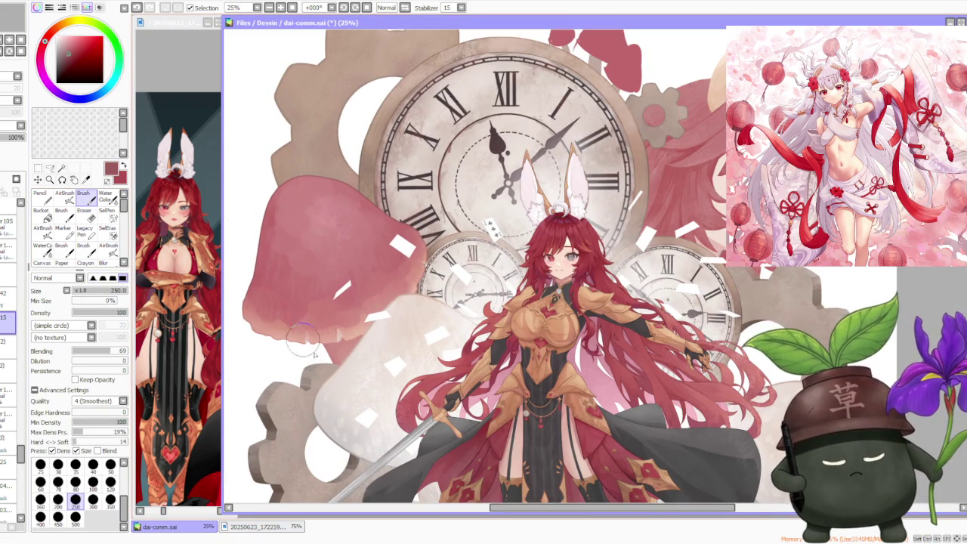
pyautogui.scroll(2, 324, 355)
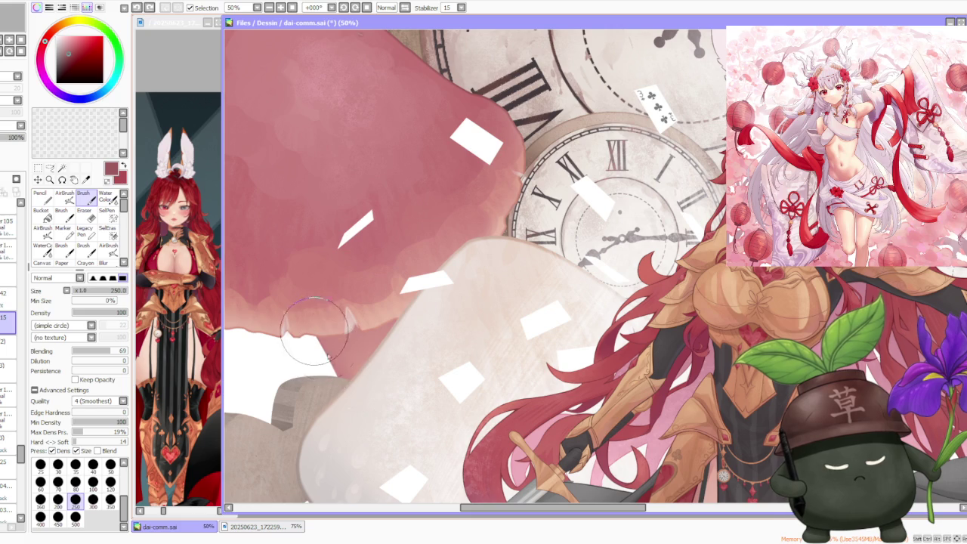
pyautogui.scroll(-3, 343, 249)
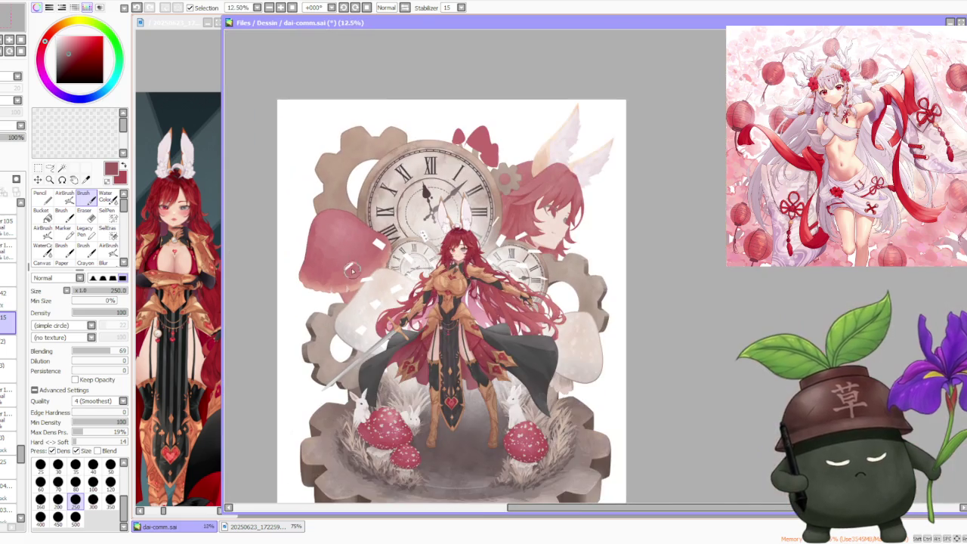
pyautogui.scroll(1, 350, 266)
pyautogui.scroll(1, 347, 303)
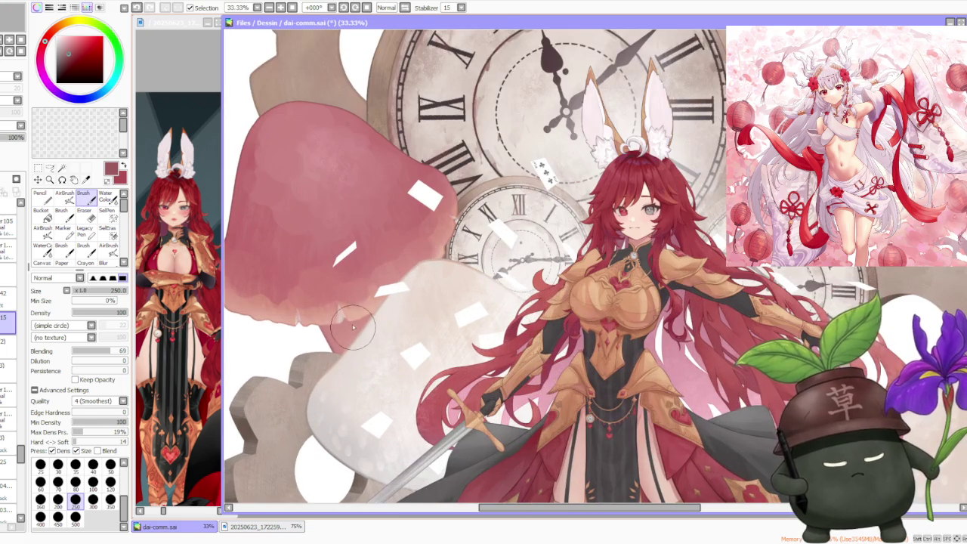
pyautogui.click(64, 195)
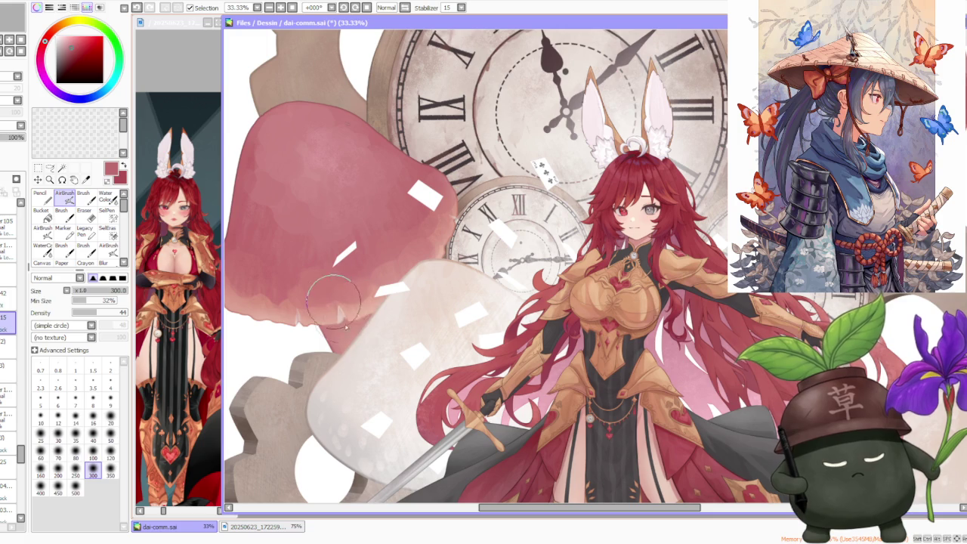
pyautogui.scroll(-3, 360, 304)
pyautogui.scroll(-2, 469, 137)
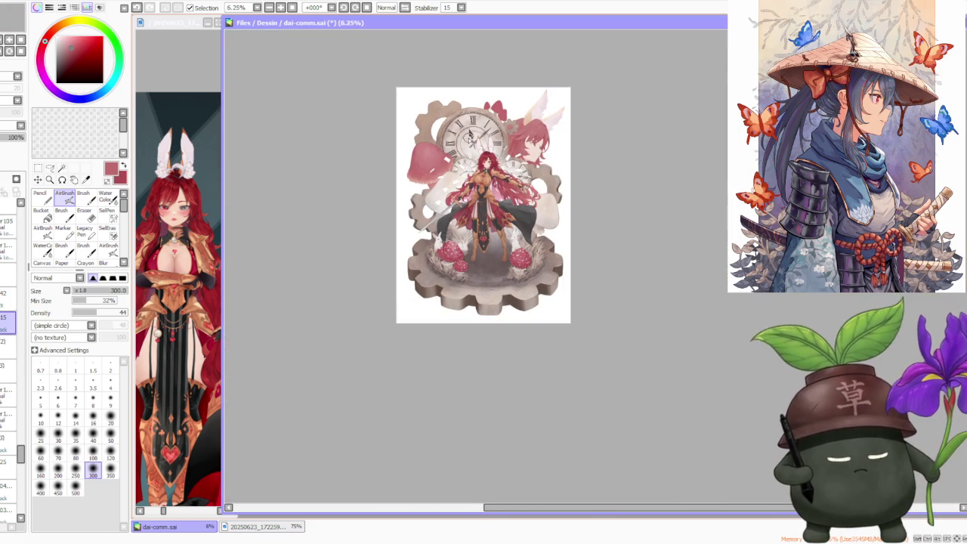
pyautogui.scroll(-1, 566, 257)
pyautogui.scroll(2, 490, 169)
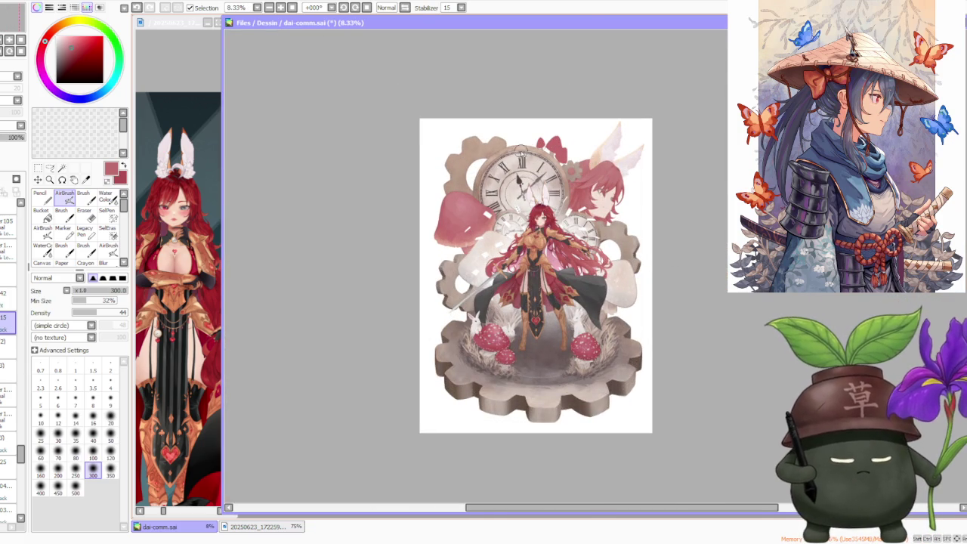
pyautogui.scroll(-1, 554, 188)
pyautogui.scroll(1, 572, 208)
pyautogui.scroll(1, 578, 219)
pyautogui.scroll(-1, 632, 250)
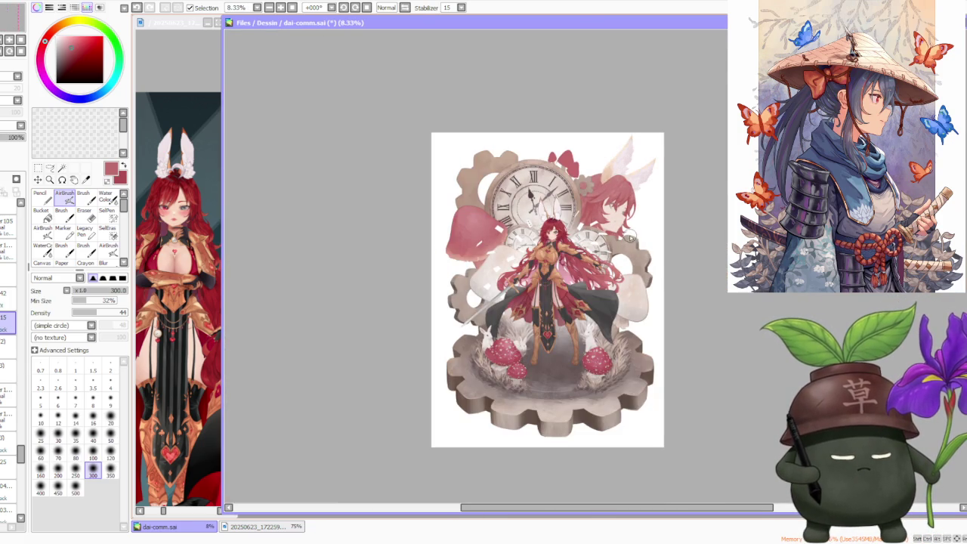
pyautogui.scroll(1, 697, 292)
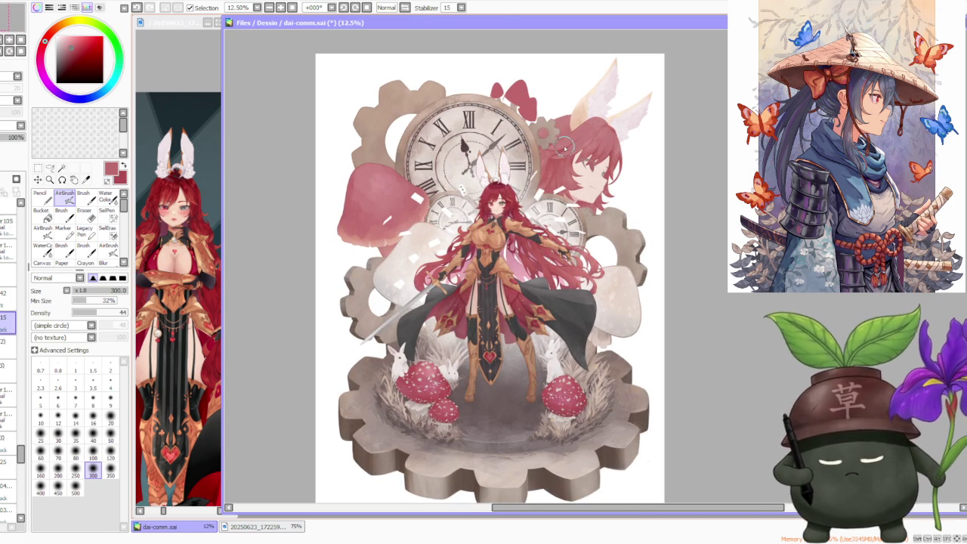
pyautogui.scroll(-1, 680, 136)
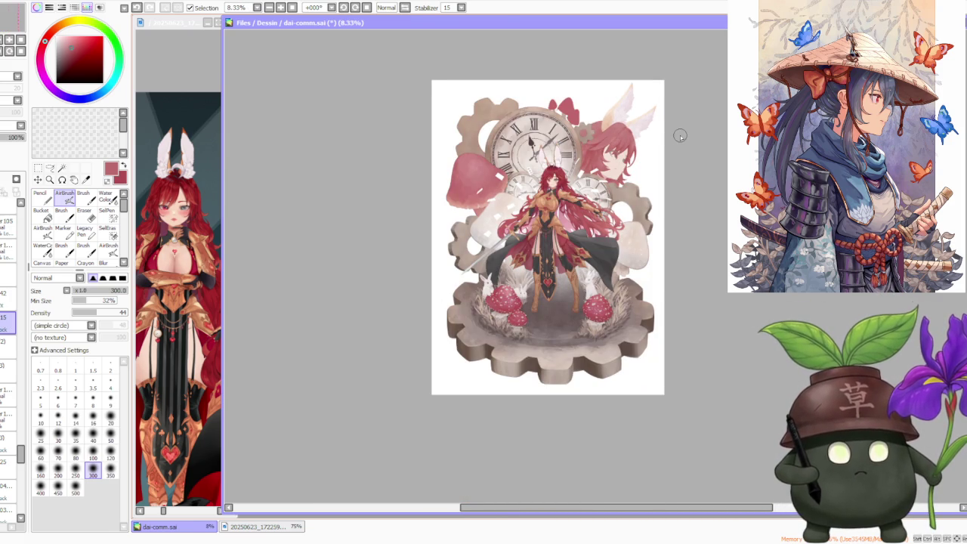
pyautogui.scroll(1, 680, 136)
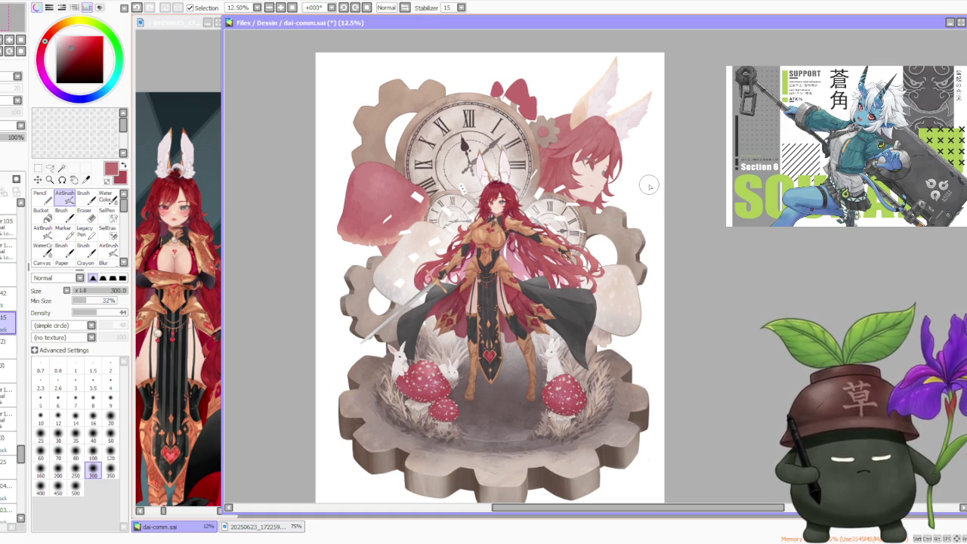
pyautogui.scroll(-1, 649, 186)
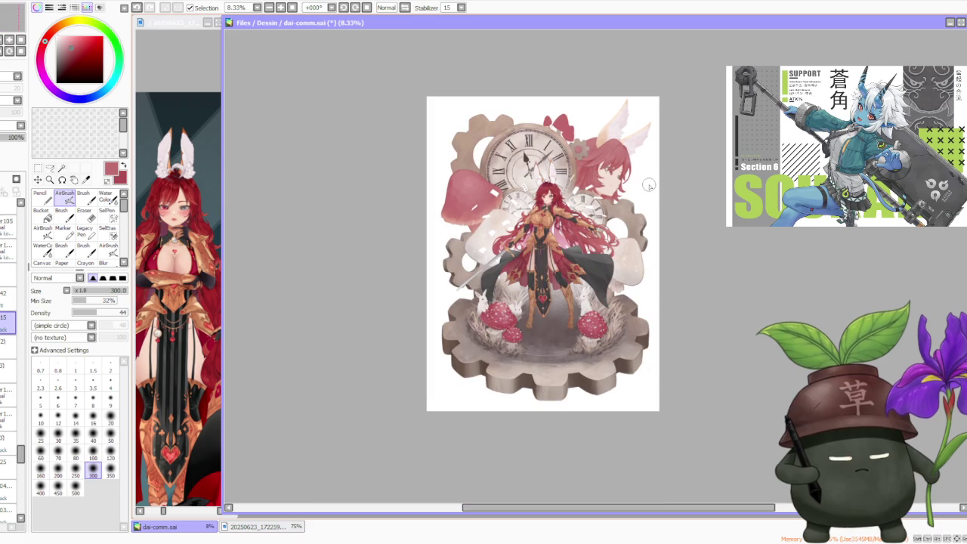
pyautogui.scroll(1, 649, 186)
pyautogui.scroll(-1, 597, 174)
pyautogui.scroll(-1, 563, 123)
pyautogui.scroll(2, 562, 123)
pyautogui.scroll(-1, 560, 137)
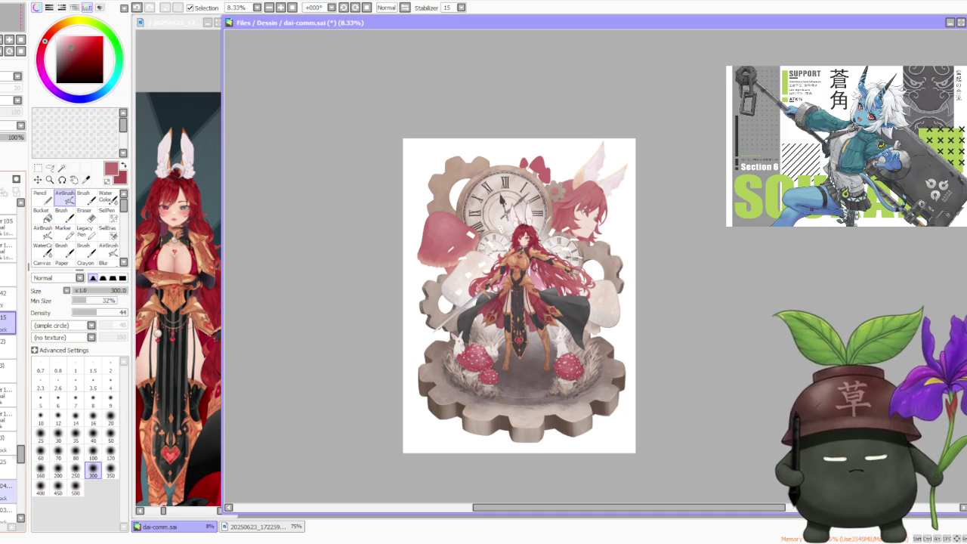
# Step: Select another layer and undo to restore the red shape above the clock
pyautogui.click(8, 461)
pyautogui.scroll(-2, 9, 340)
pyautogui.scroll(-1, 9, 340)
pyautogui.scroll(-2, 9, 340)
pyautogui.scroll(-1, 9, 340)
pyautogui.scroll(-2, 9, 340)
pyautogui.scroll(-1, 9, 340)
pyautogui.scroll(-1, 9, 340)
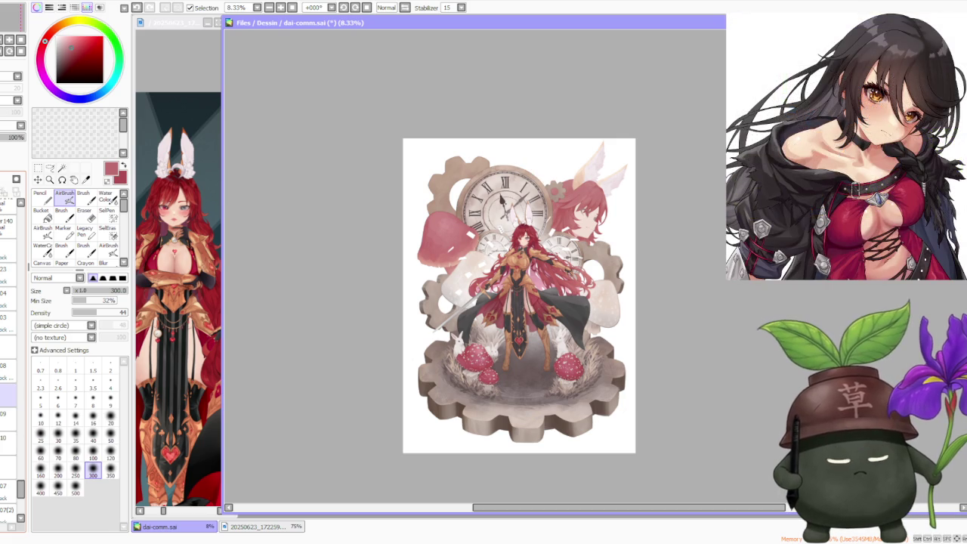
pyautogui.scroll(-1, 581, 167)
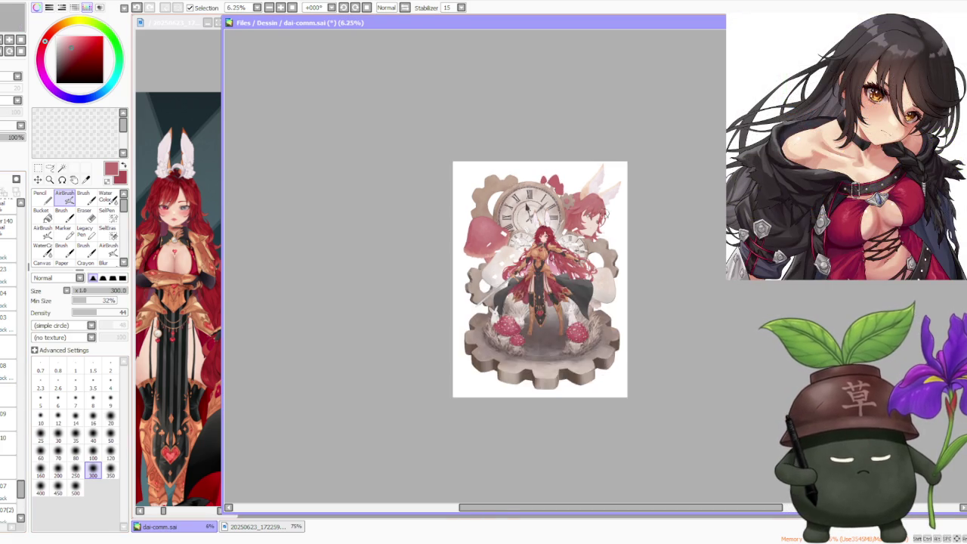
pyautogui.scroll(2, 581, 167)
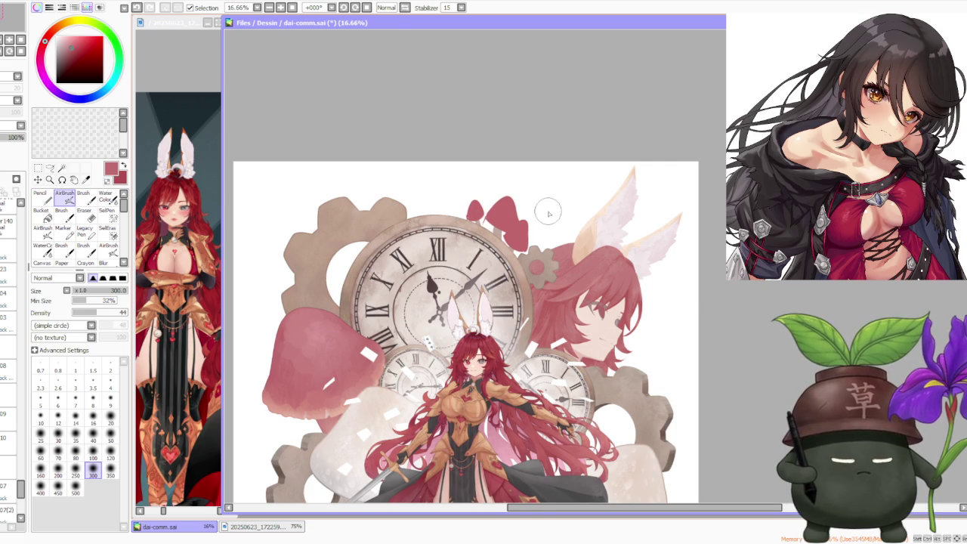
pyautogui.scroll(-1, 545, 212)
pyautogui.scroll(2, 536, 223)
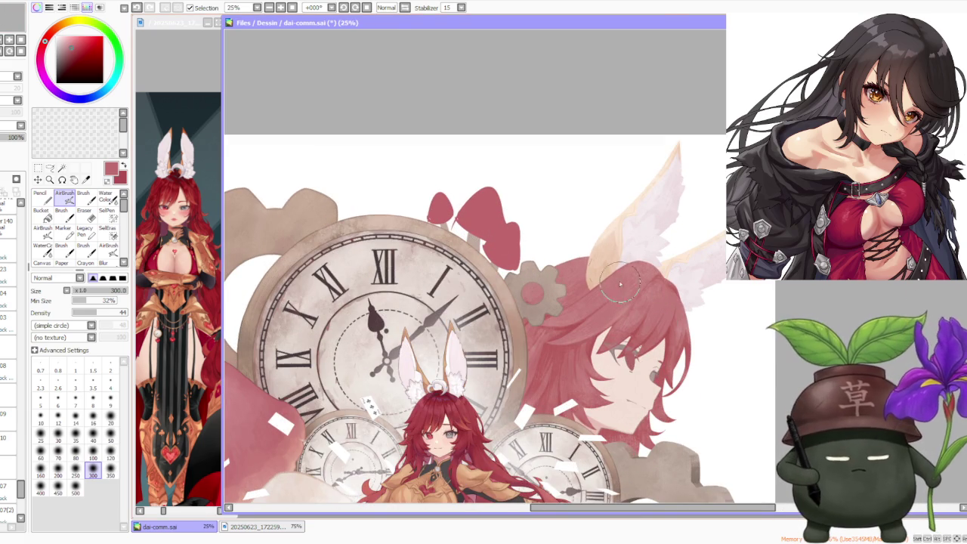
pyautogui.scroll(-2, 537, 201)
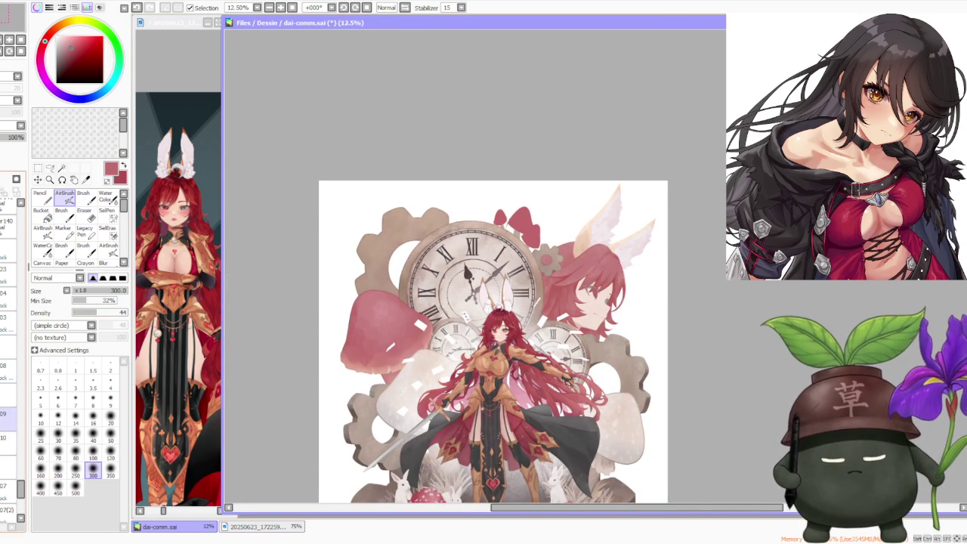
pyautogui.hotkey('ctrl', 'z')
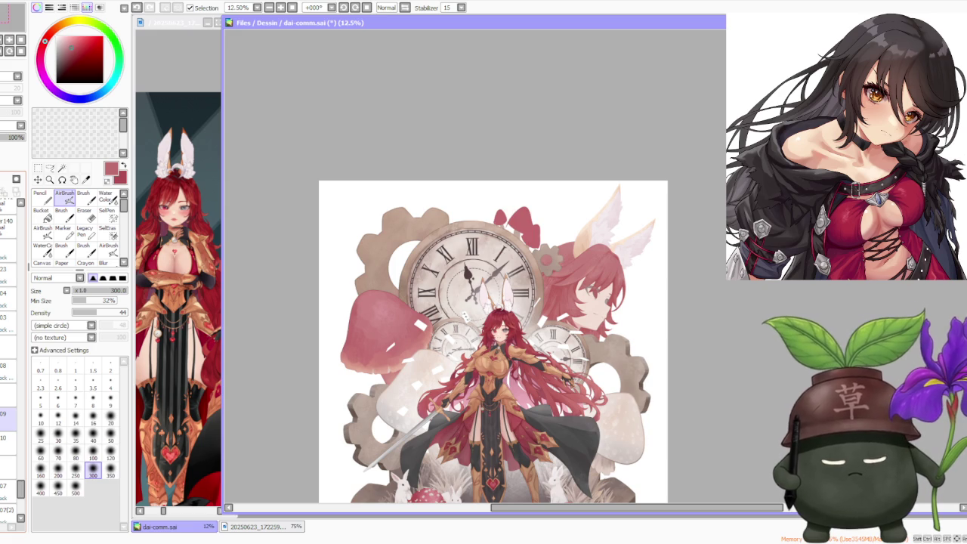
# Step: Select the layer to paint on and switch to the Brush at size 450
pyautogui.click(7, 395)
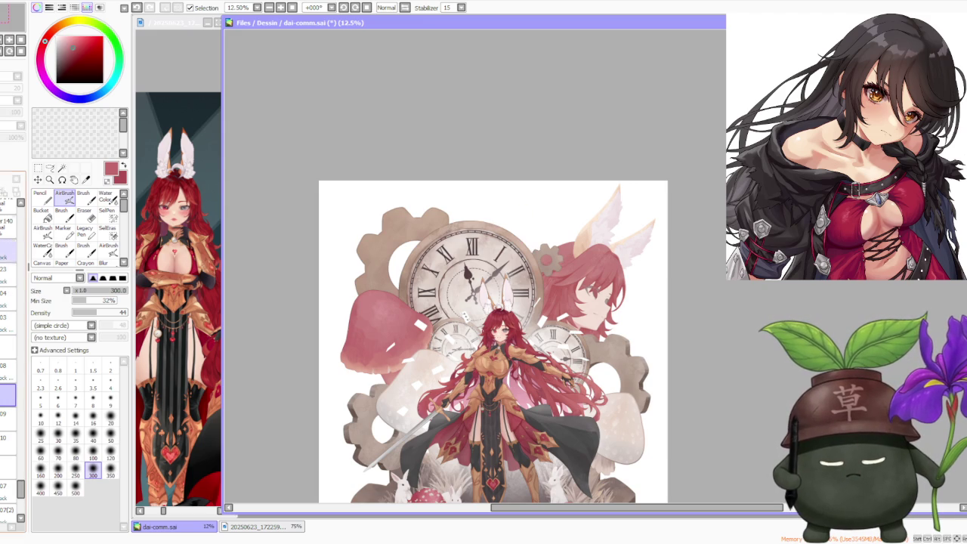
pyautogui.click(5, 411)
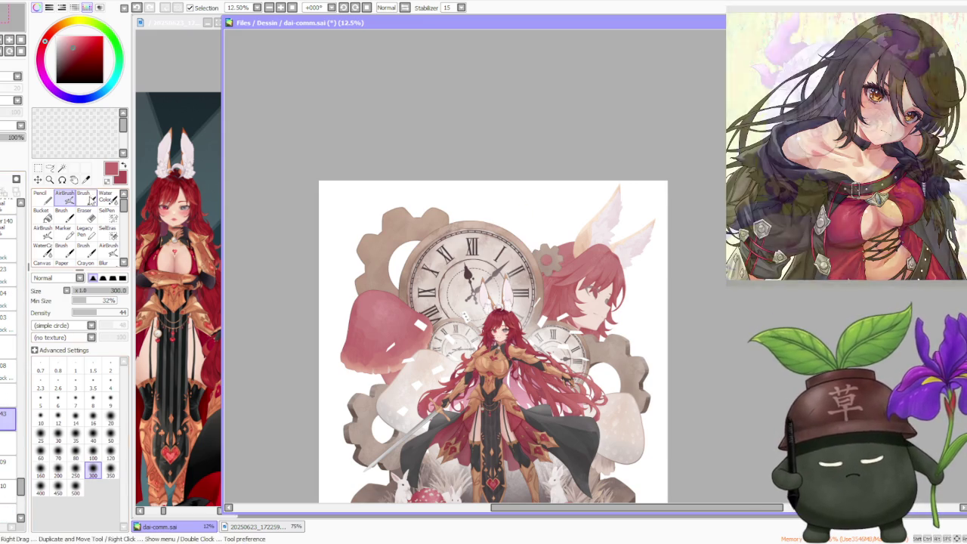
pyautogui.press('b')
pyautogui.click(58, 516)
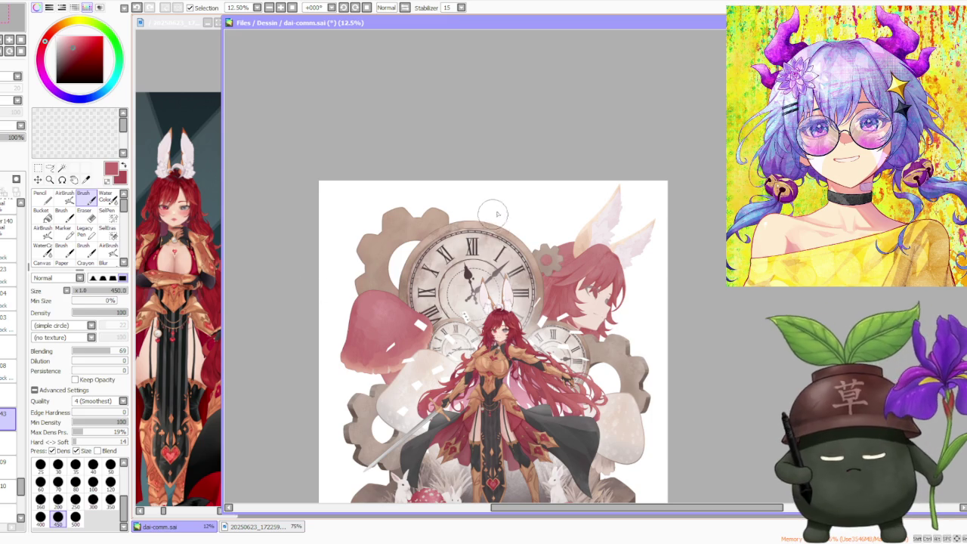
# Step: Undo trial red strokes above the clock and lighten the small mushroom's lower part
pyautogui.moveTo(497, 220); pyautogui.dragTo(521, 215)
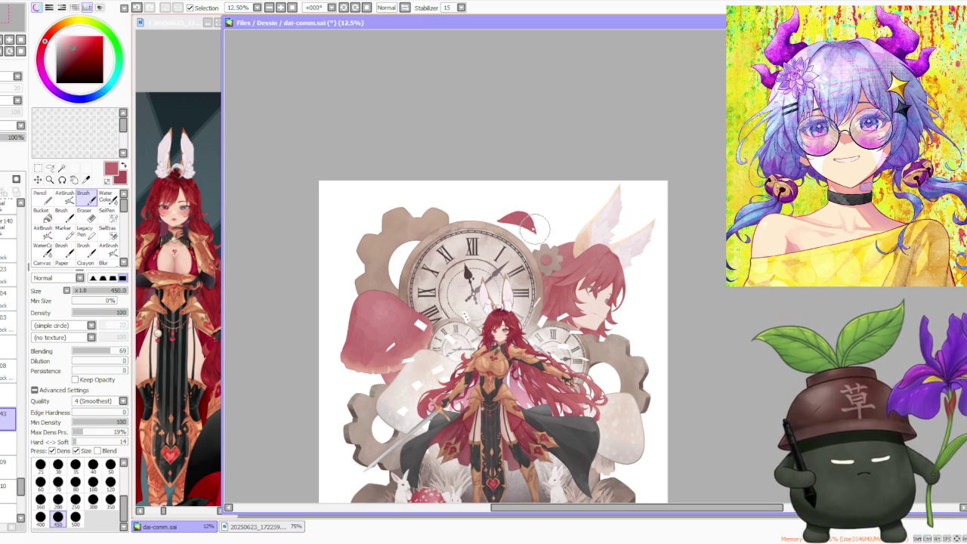
pyautogui.hotkey('ctrl', 'z')
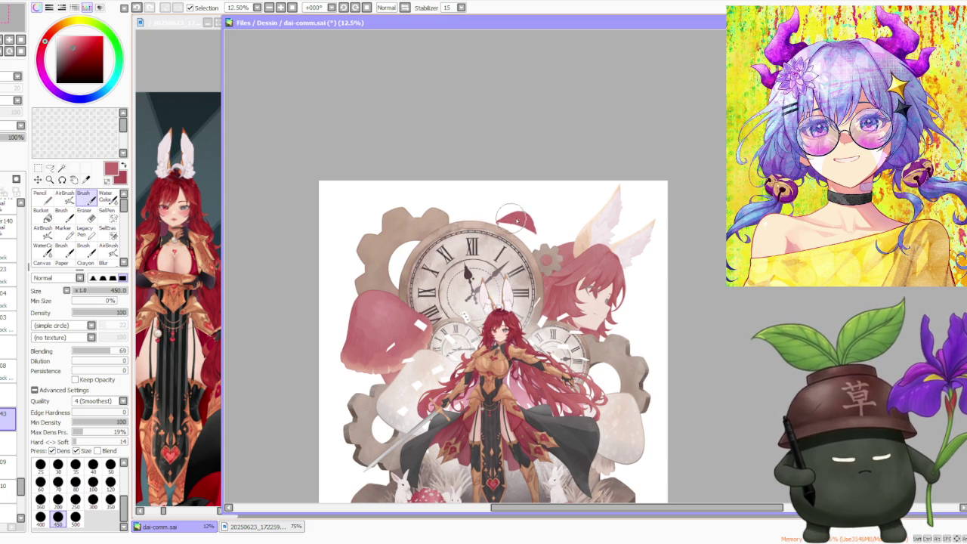
pyautogui.scroll(-1, 509, 206)
pyautogui.scroll(-2, 491, 189)
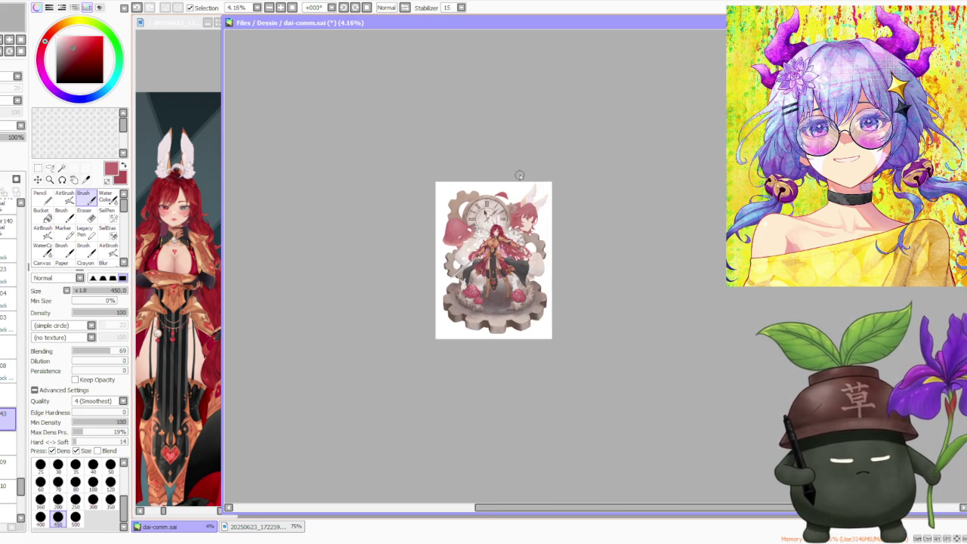
pyautogui.scroll(3, 519, 179)
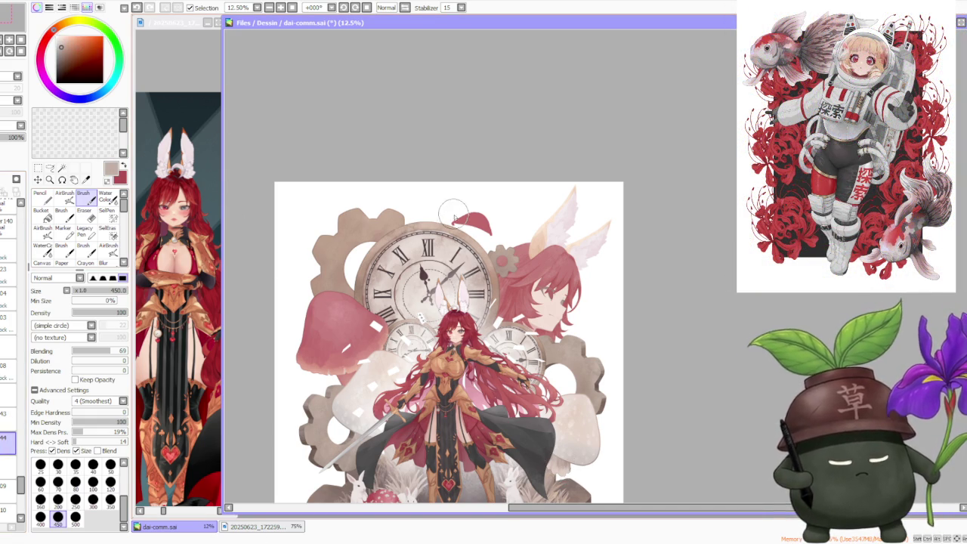
pyautogui.hotkey('ctrl', 'z')
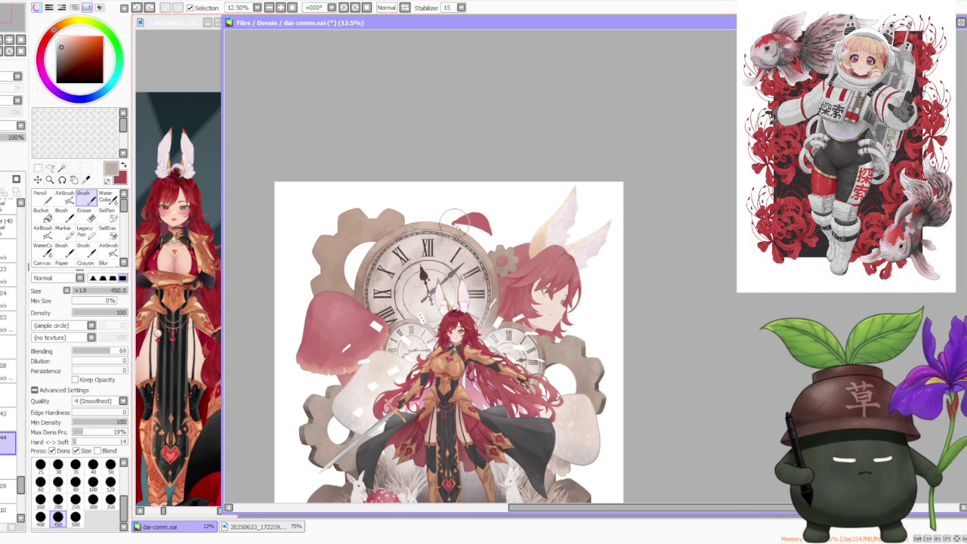
pyautogui.moveTo(454, 221); pyautogui.dragTo(485, 233)
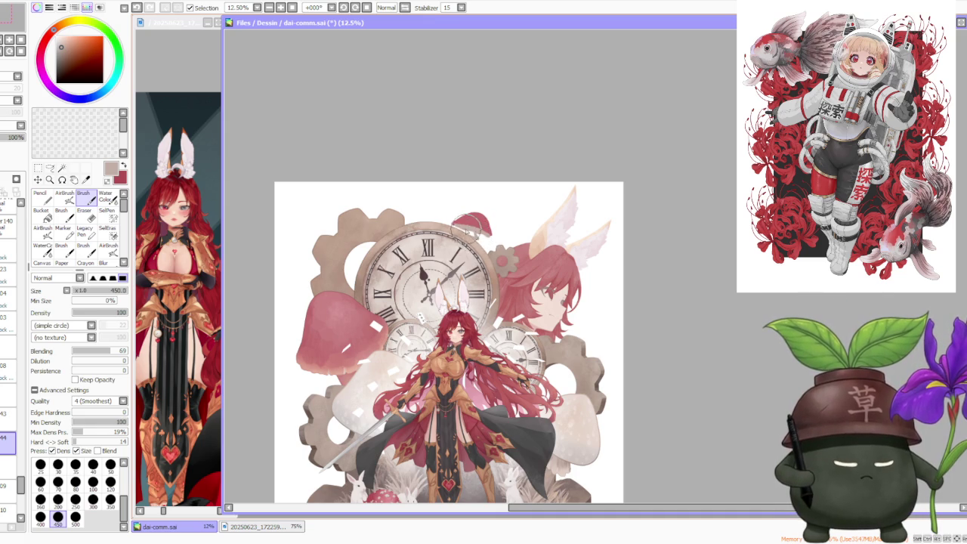
# Step: Start a proportional Scale transform on the small mushroom with Ctrl+T
pyautogui.scroll(-2, 476, 167)
pyautogui.scroll(1, 484, 173)
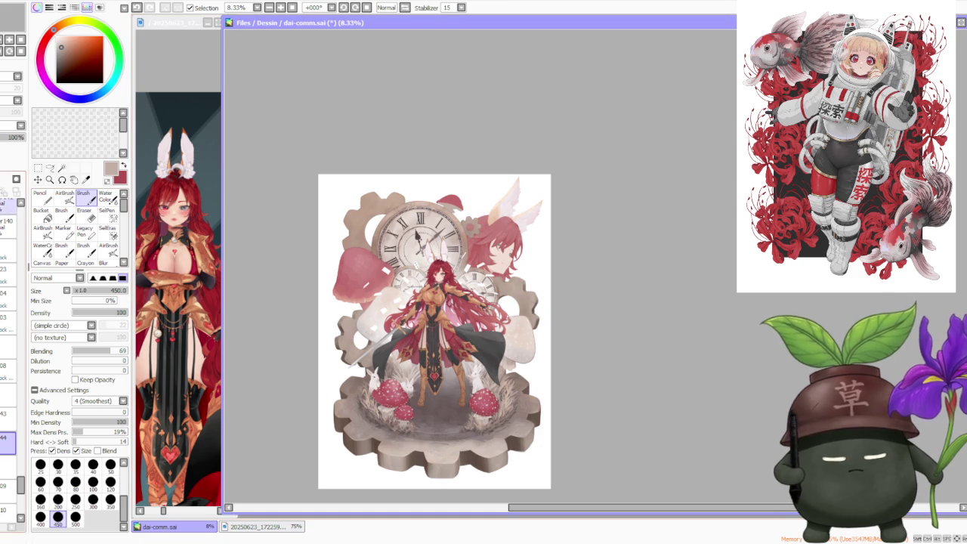
pyautogui.hotkey('ctrl', 't')
pyautogui.click(45, 319)
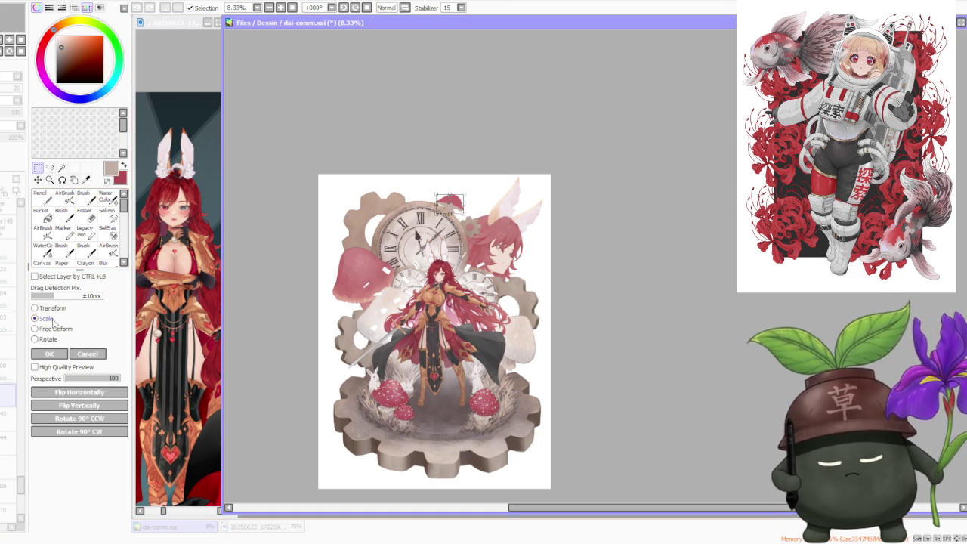
# Step: Commit the mushroom resize and move it slightly up and to the right
pyautogui.scroll(3, 380, 228)
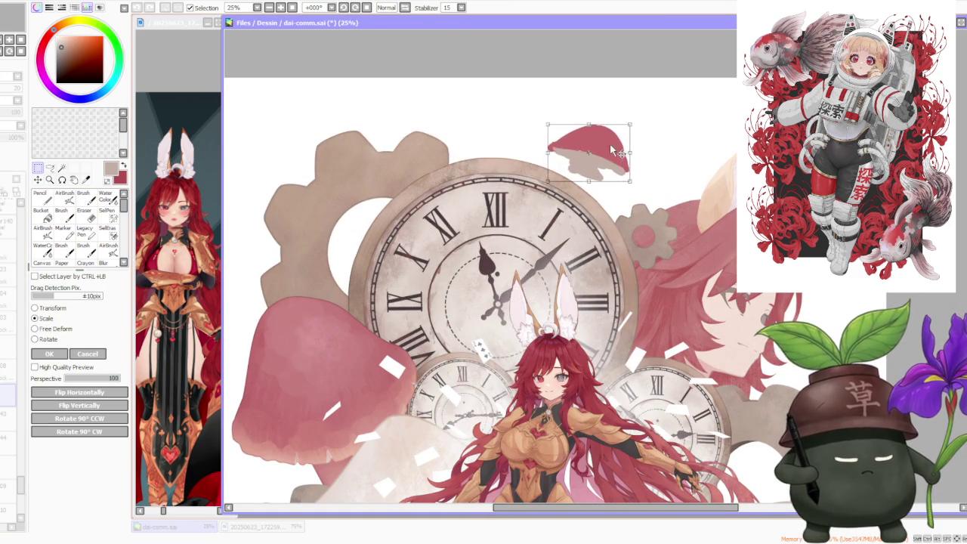
pyautogui.scroll(-2, 611, 153)
pyautogui.scroll(1, 430, 165)
pyautogui.press('Return')
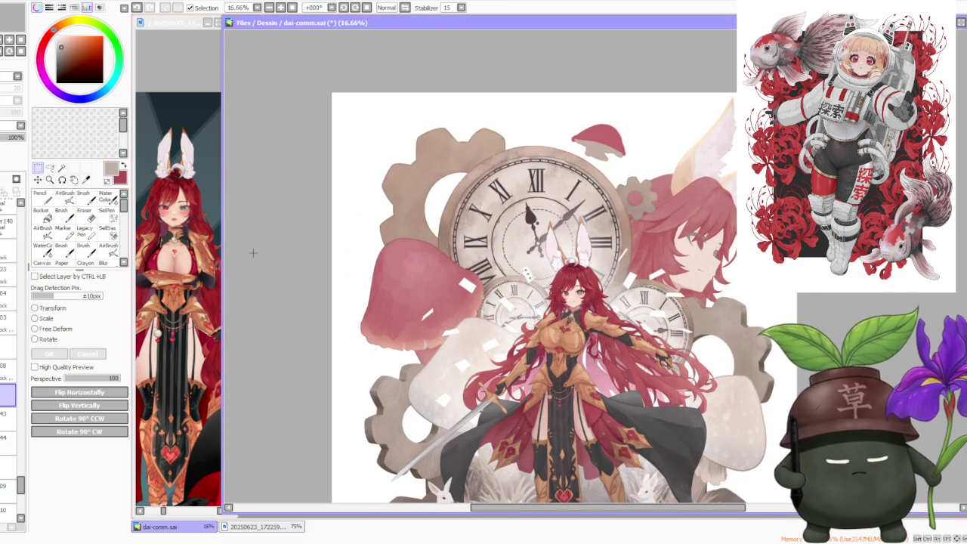
pyautogui.scroll(-2, 616, 154)
pyautogui.scroll(-1, 616, 154)
pyautogui.scroll(1, 615, 148)
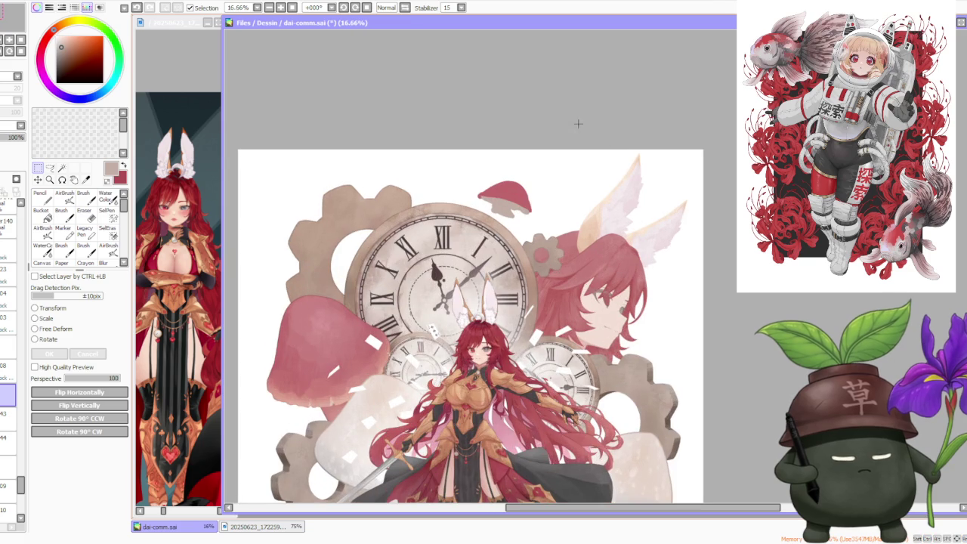
pyautogui.click(83, 195)
pyautogui.click(65, 51)
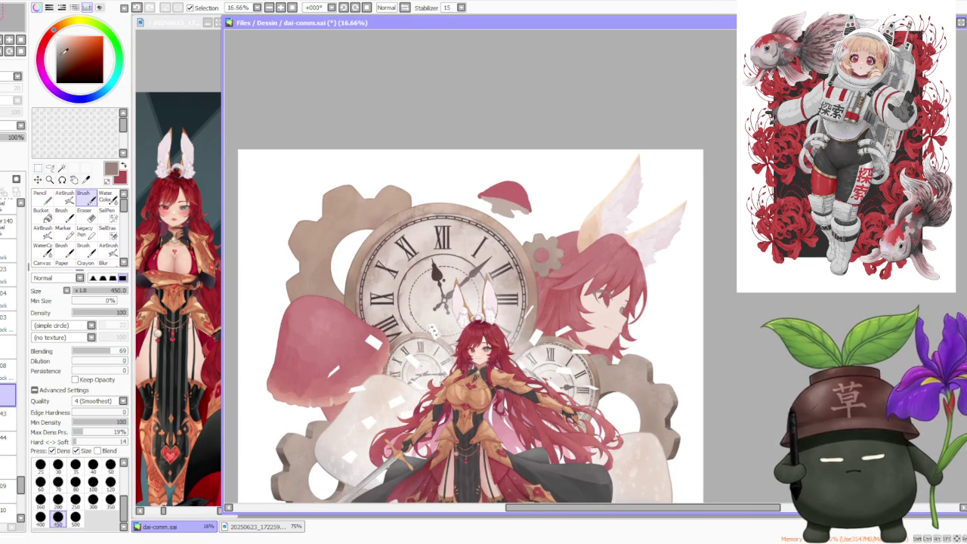
pyautogui.scroll(1, 490, 184)
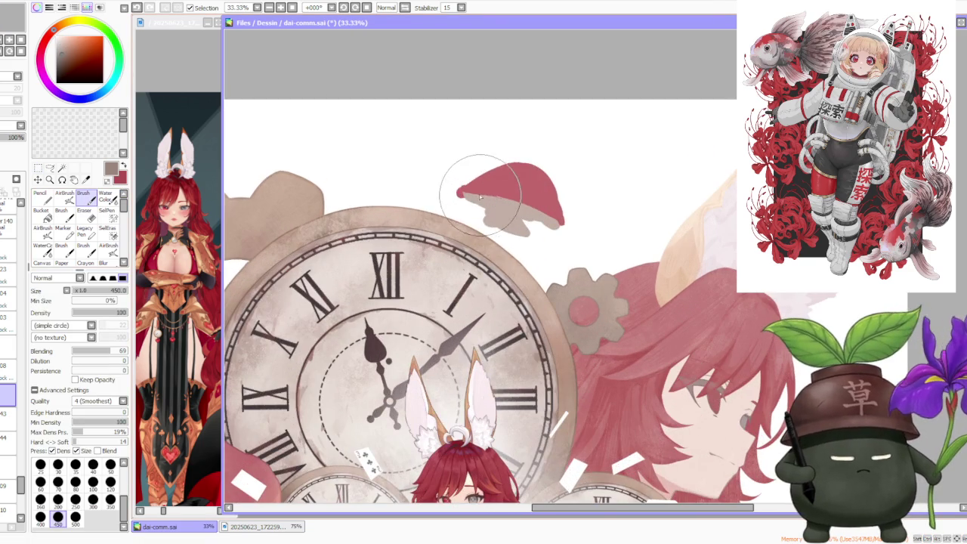
pyautogui.moveTo(389, 101); pyautogui.dragTo(397, 82)
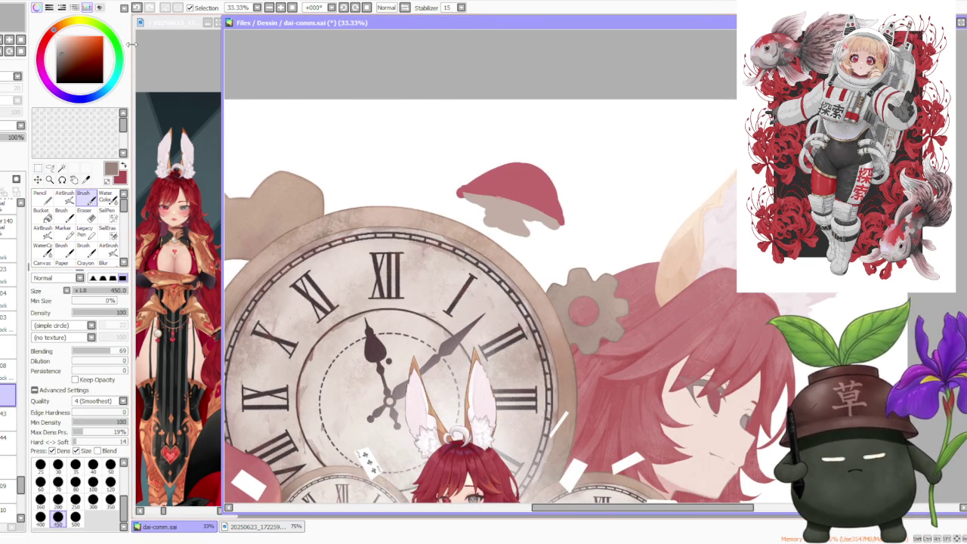
# Step: On another layer, lower brush blending to 53 and soften the cap's underside with a smaller brush
pyautogui.click(7, 439)
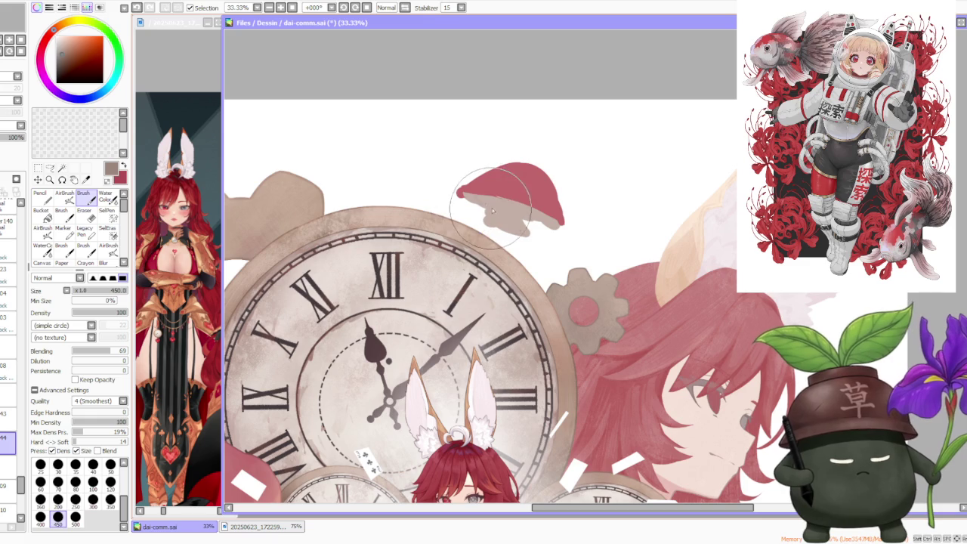
pyautogui.moveTo(108, 351); pyautogui.dragTo(101, 351)
pyautogui.click(110, 481)
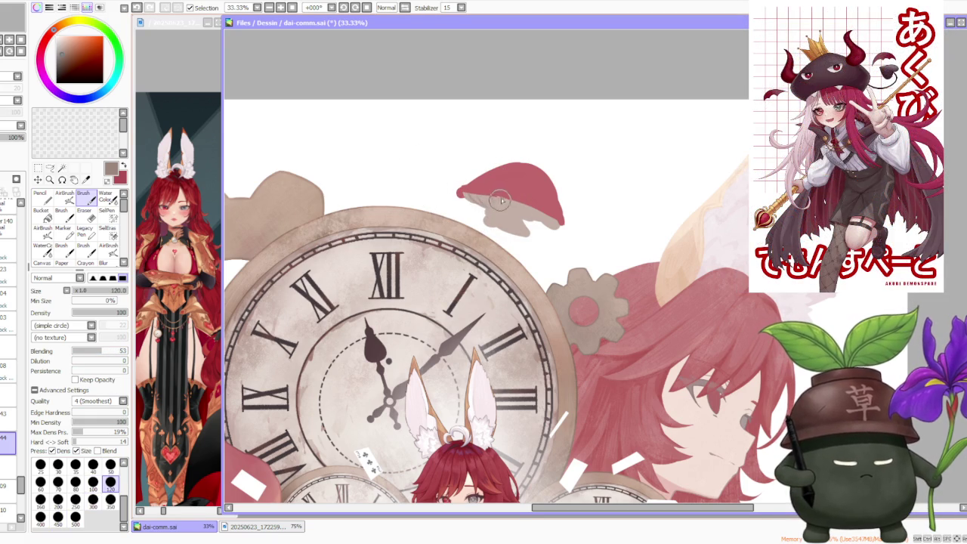
pyautogui.moveTo(519, 199); pyautogui.dragTo(540, 218)
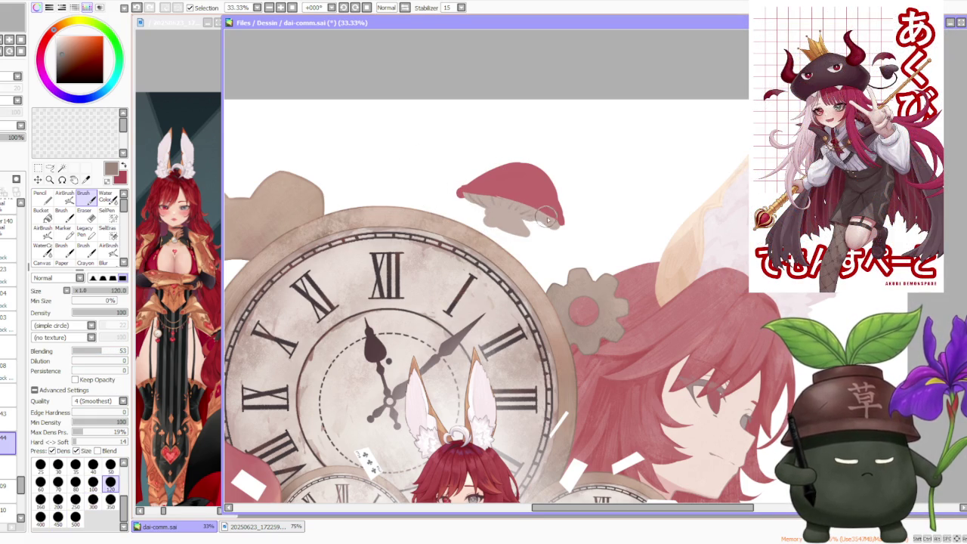
pyautogui.keyDown('alt'); pyautogui.click(538, 217); pyautogui.keyUp('alt')
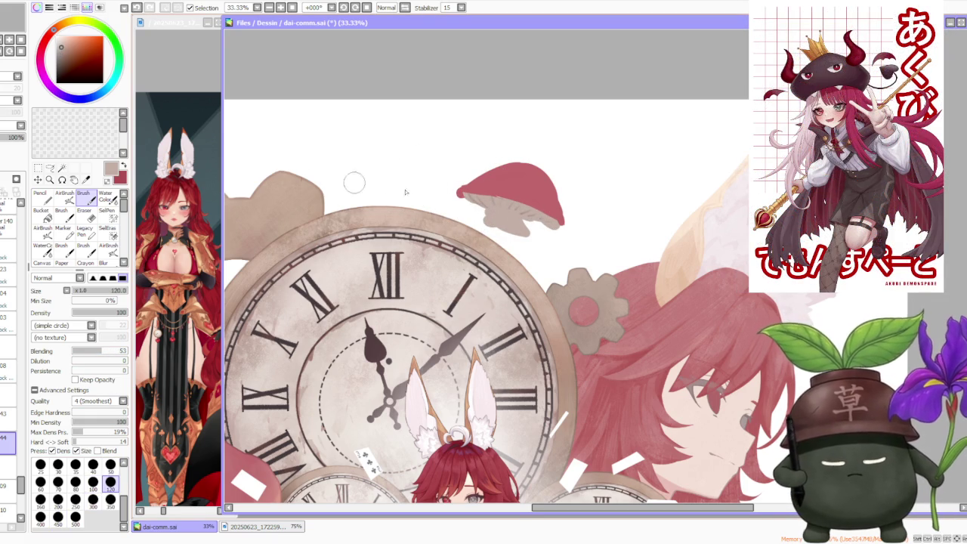
pyautogui.hotkey('ctrl', 'z')
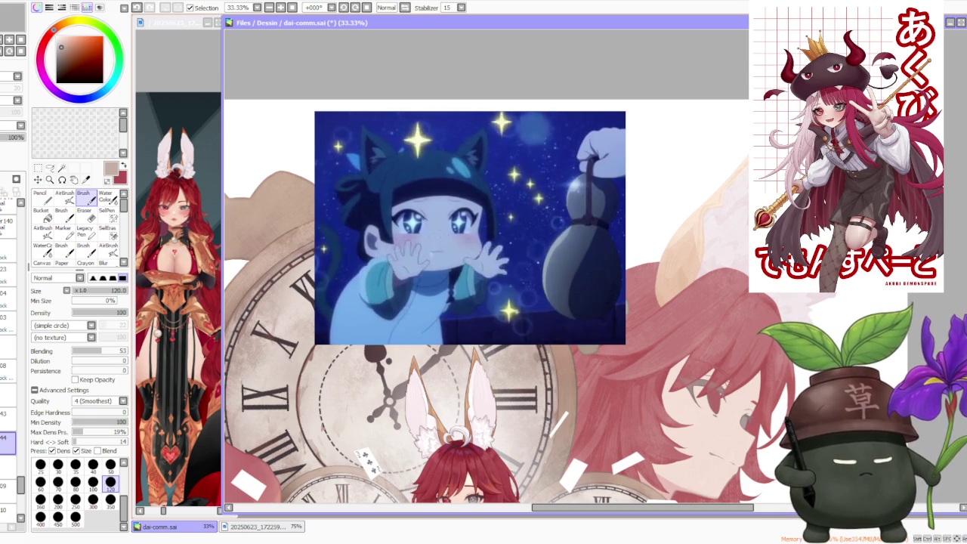
pyautogui.press('-')
pyautogui.press('-')
pyautogui.press('-')
pyautogui.press('-')
pyautogui.press('-')
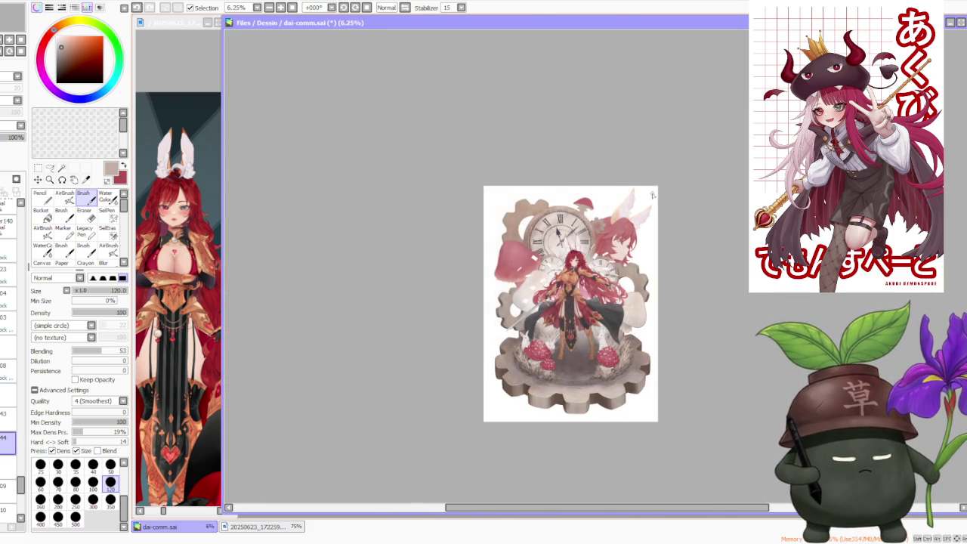
pyautogui.scroll(1, 659, 185)
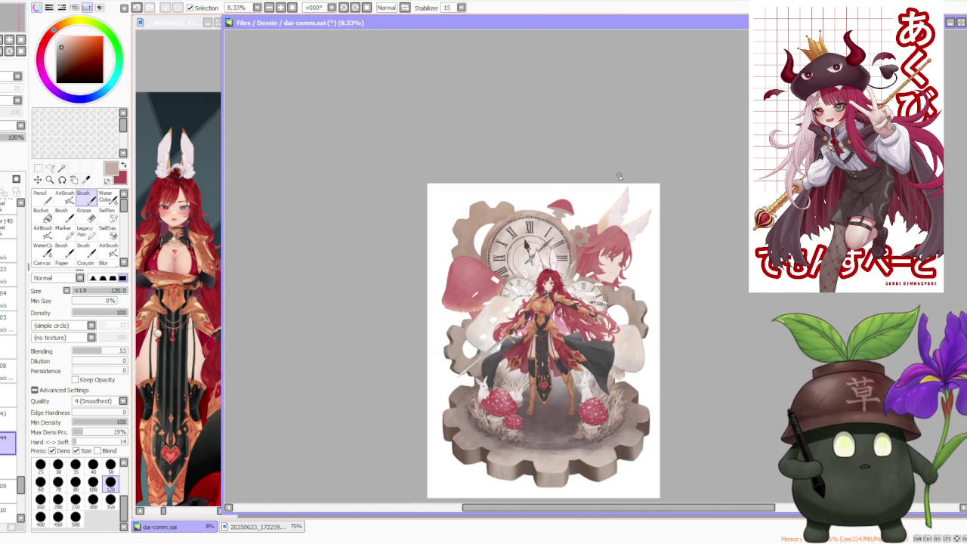
pyautogui.scroll(2, 577, 196)
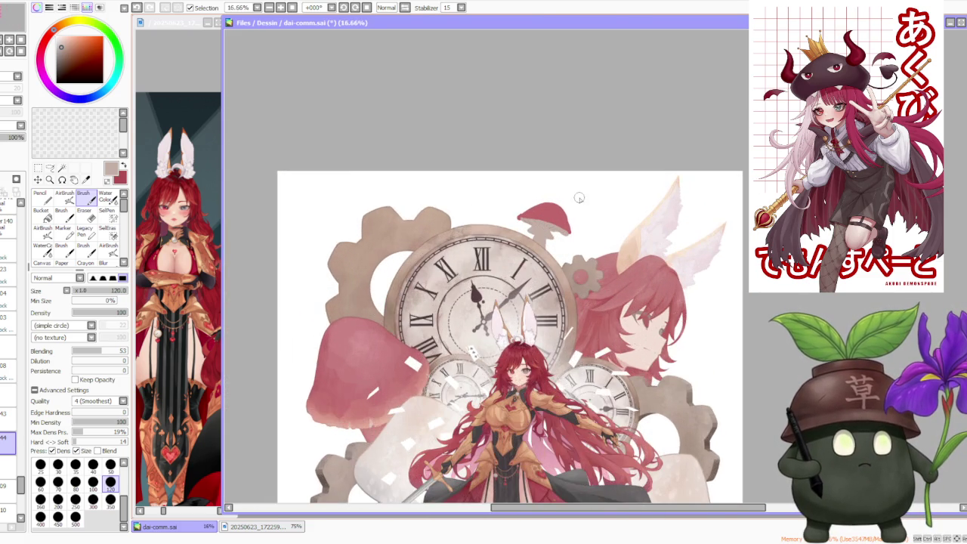
pyautogui.scroll(-1, 572, 194)
pyautogui.scroll(1, 570, 191)
pyautogui.scroll(1, 569, 195)
pyautogui.scroll(1, 567, 198)
pyautogui.scroll(-1, 560, 204)
pyautogui.scroll(1, 558, 208)
pyautogui.scroll(-1, 553, 212)
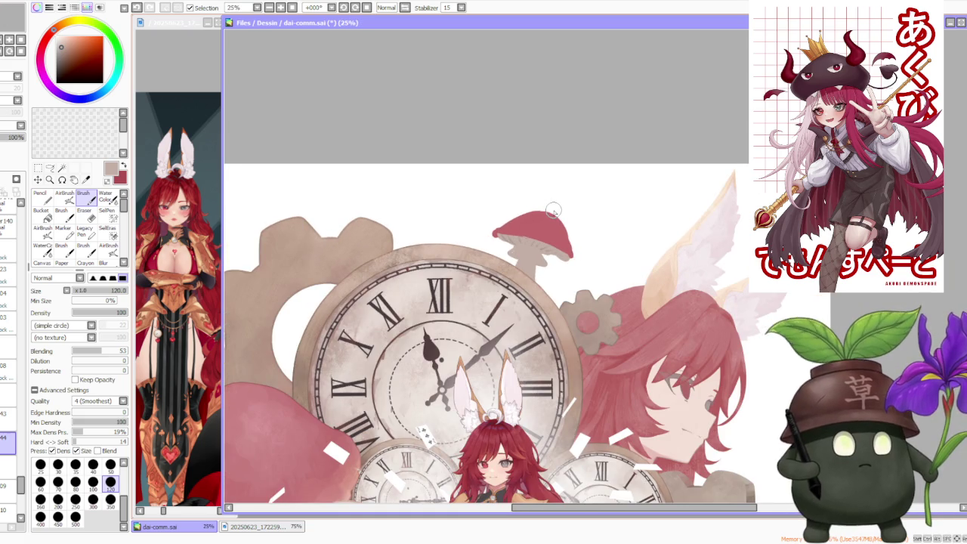
pyautogui.scroll(-1, 553, 211)
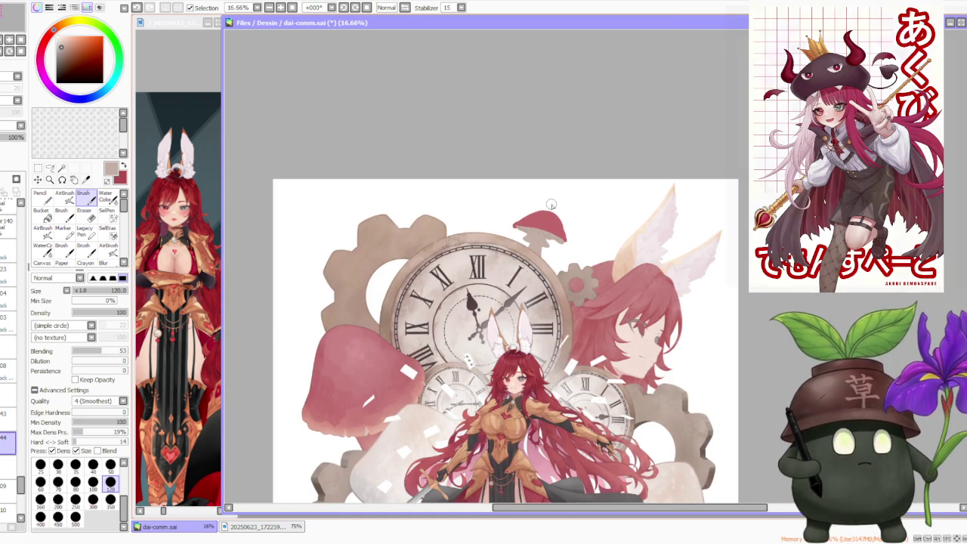
pyautogui.scroll(-1, 552, 204)
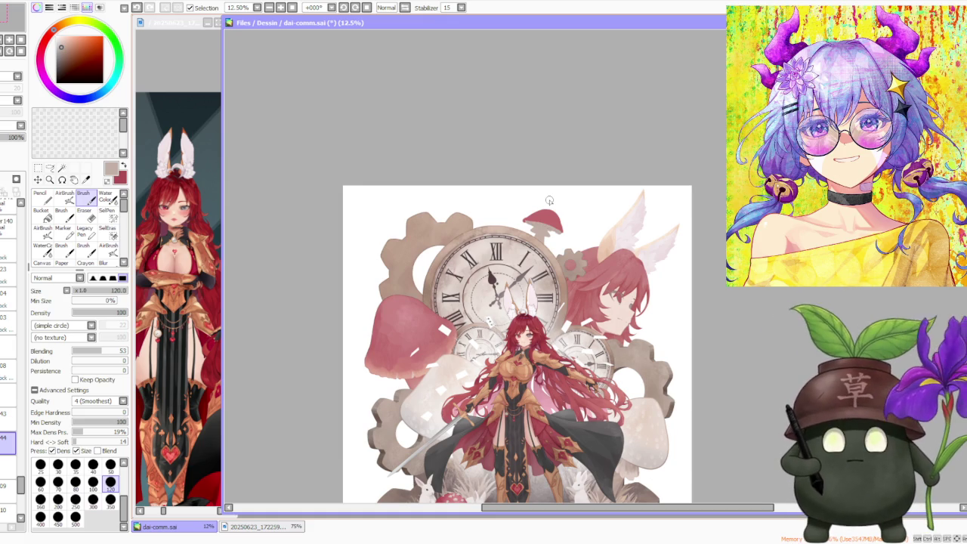
pyautogui.scroll(-3, 597, 245)
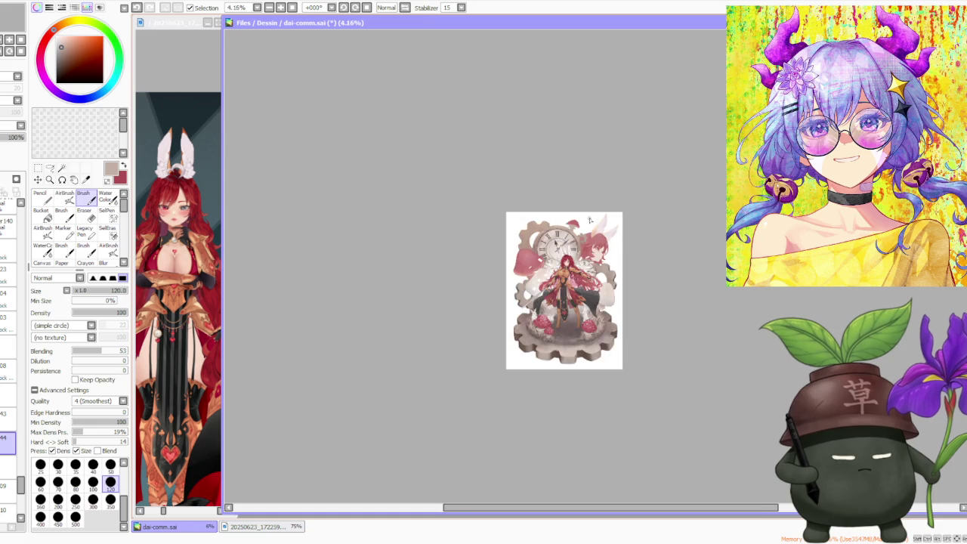
pyautogui.scroll(4, 611, 201)
pyautogui.scroll(-1, 549, 238)
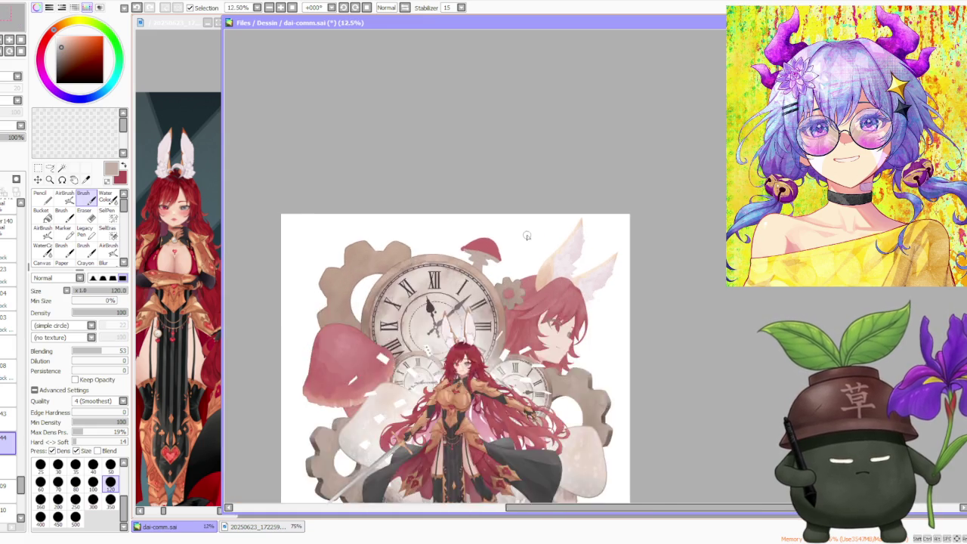
pyautogui.scroll(-1, 529, 242)
pyautogui.scroll(-1, 491, 246)
pyautogui.scroll(3, 443, 253)
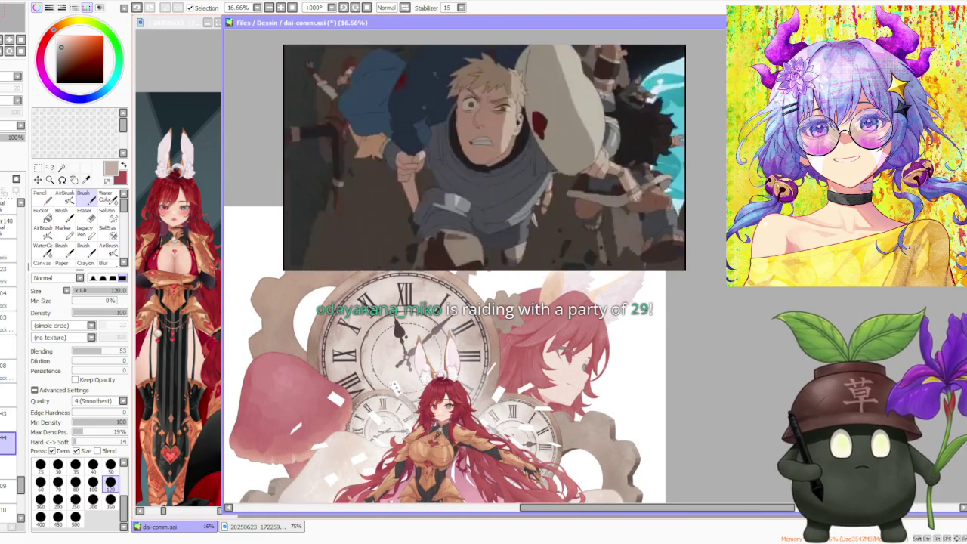
pyautogui.scroll(-2, 549, 404)
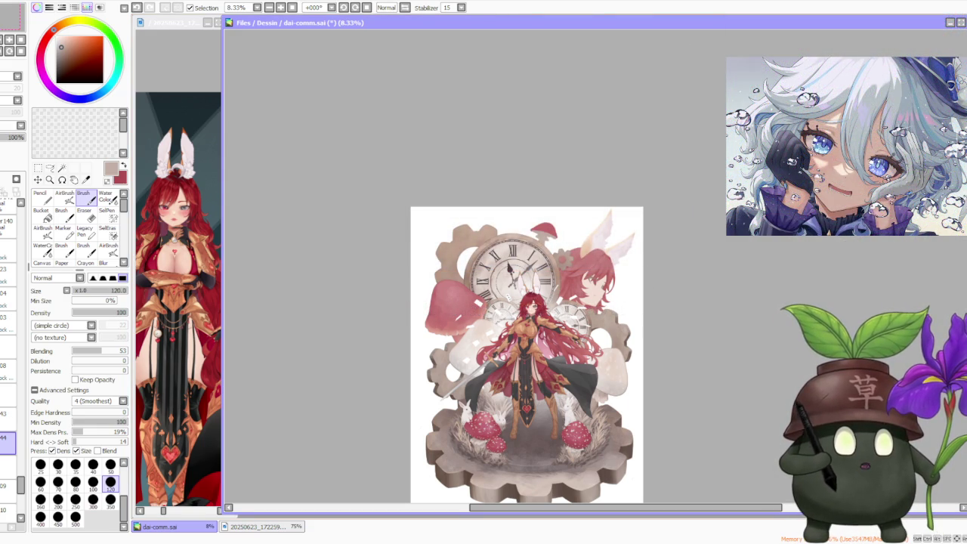
pyautogui.hotkey('alt', 'Tab')
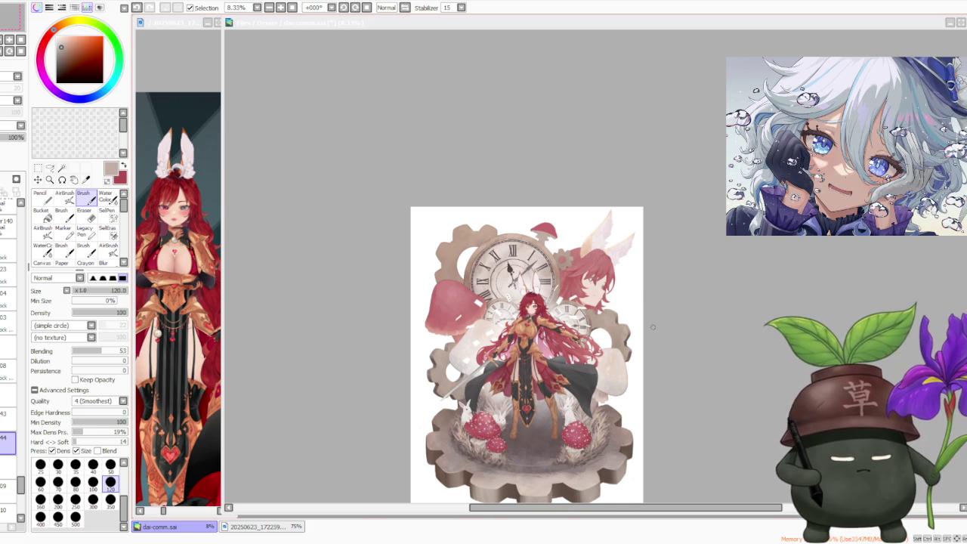
pyautogui.scroll(3, 660, 335)
pyautogui.scroll(1, 479, 226)
pyautogui.scroll(-1, 479, 227)
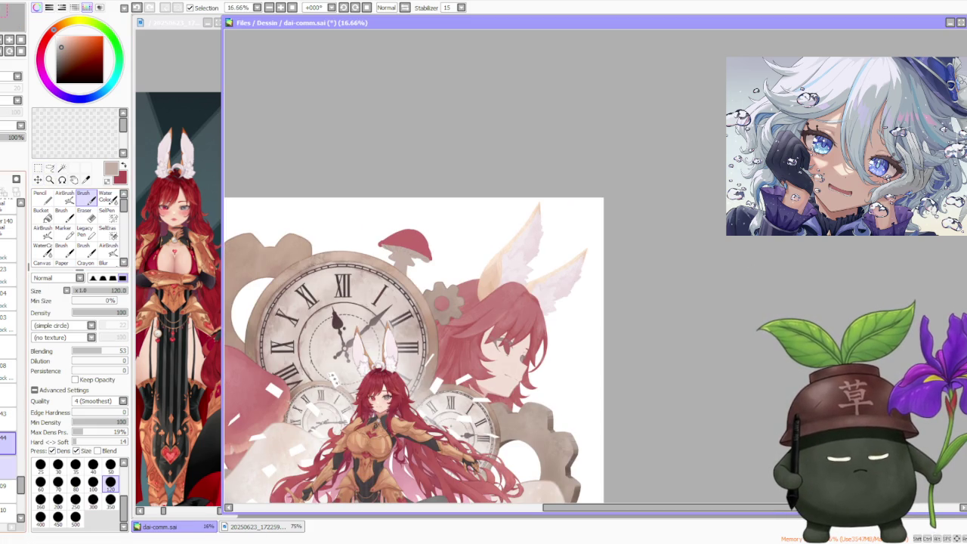
pyautogui.scroll(-1, 480, 269)
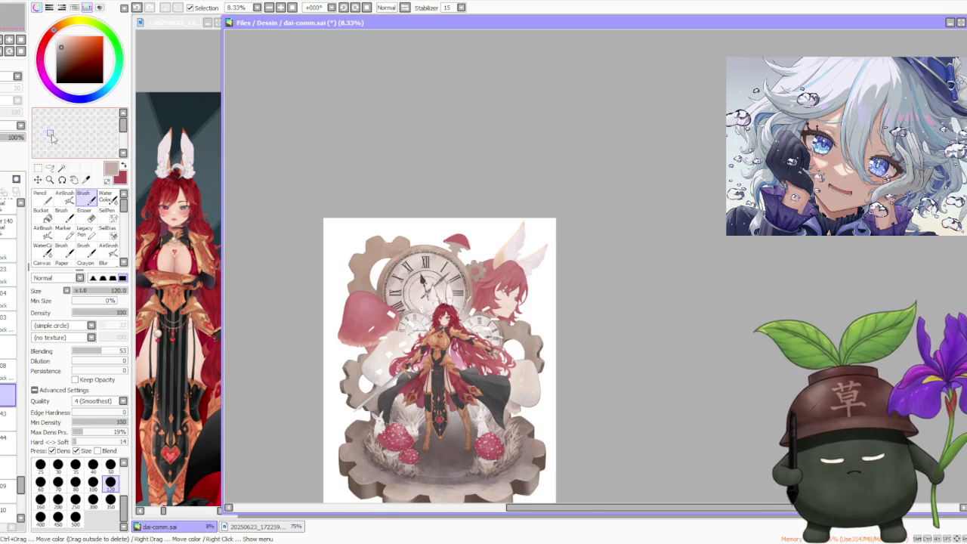
# Step: Scale the small red mushroom above the clock larger by its corner handle and confirm
pyautogui.click(39, 180)
pyautogui.click(43, 318)
pyautogui.scroll(1, 535, 162)
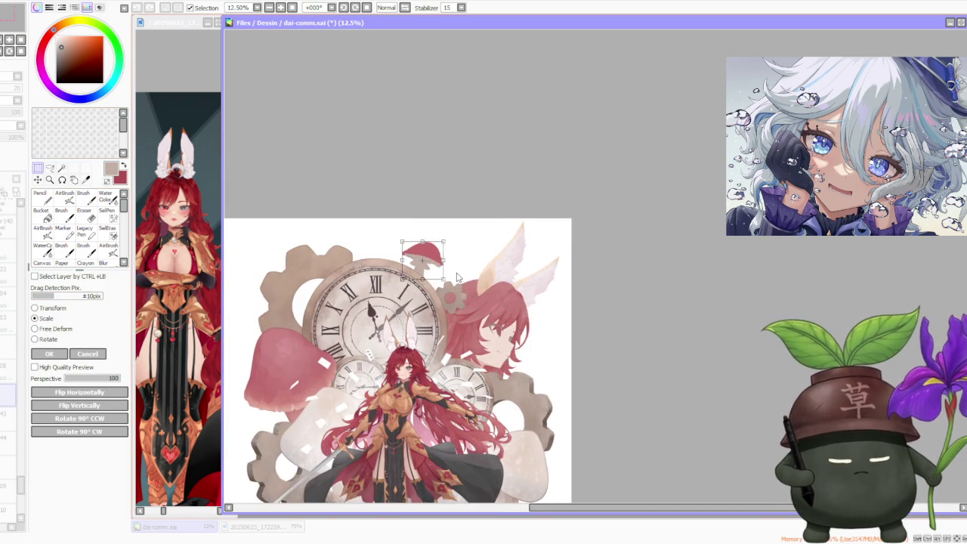
pyautogui.scroll(1, 535, 162)
pyautogui.moveTo(439, 280); pyautogui.dragTo(452, 286)
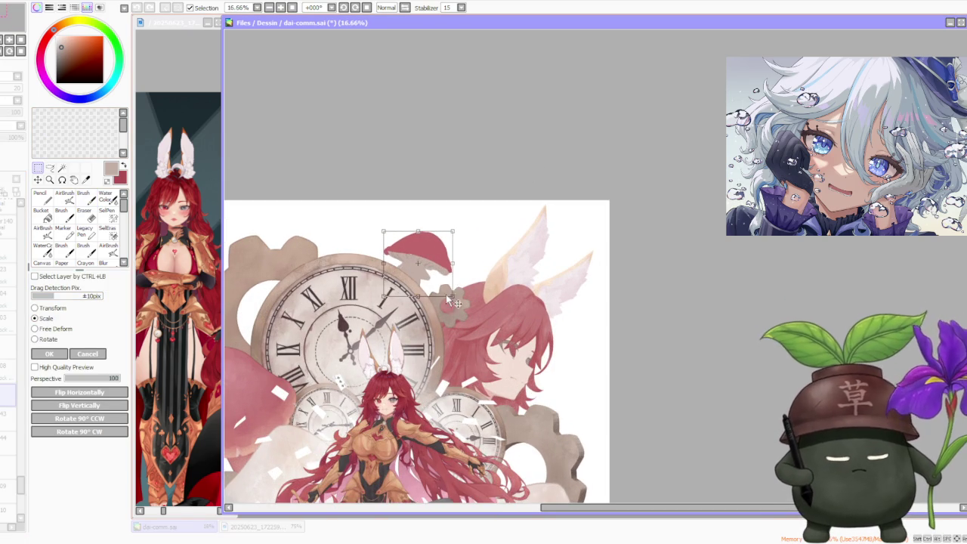
pyautogui.scroll(-1, 453, 280)
pyautogui.scroll(-2, 472, 237)
pyautogui.scroll(1, 471, 236)
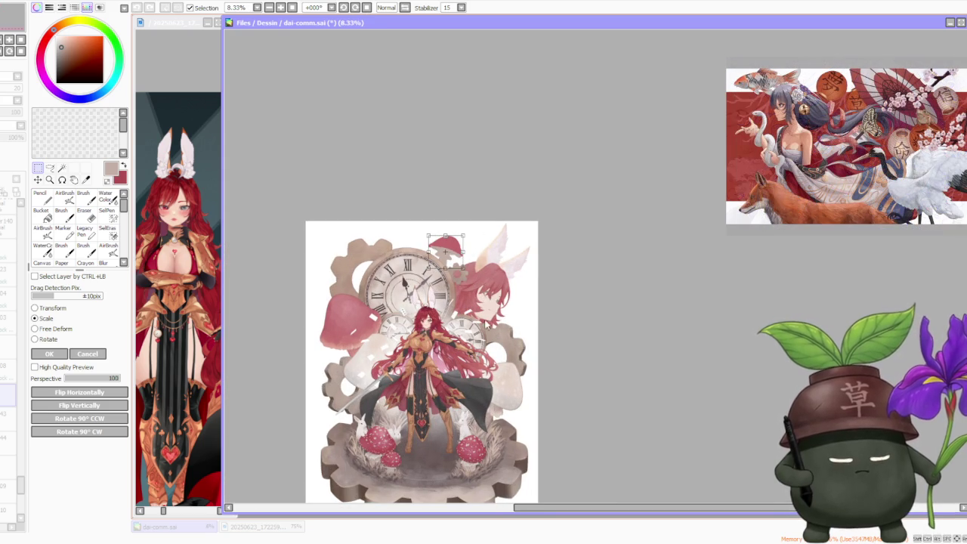
pyautogui.scroll(2, 435, 246)
pyautogui.click(49, 353)
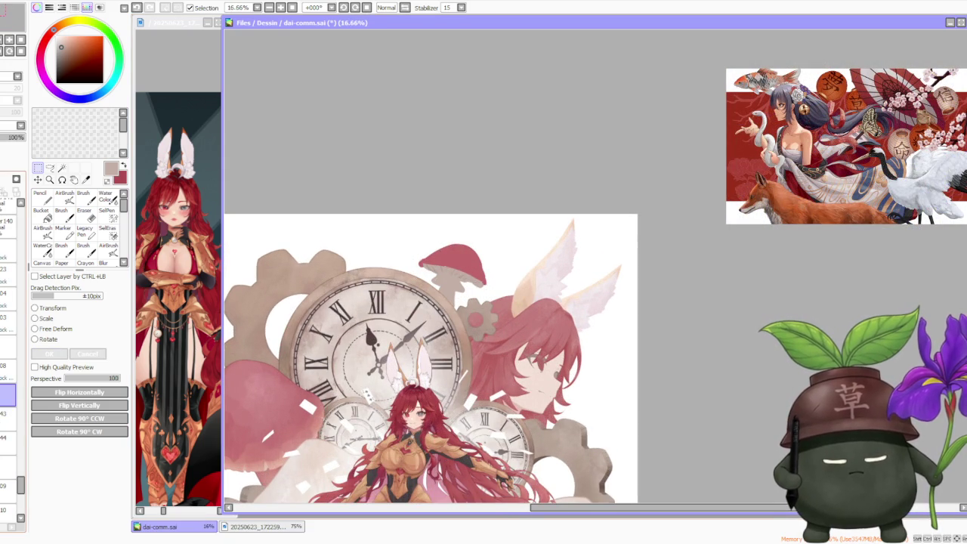
# Step: Try rotating the mushroom 90° clockwise, then undo the rotation
pyautogui.click(99, 432)
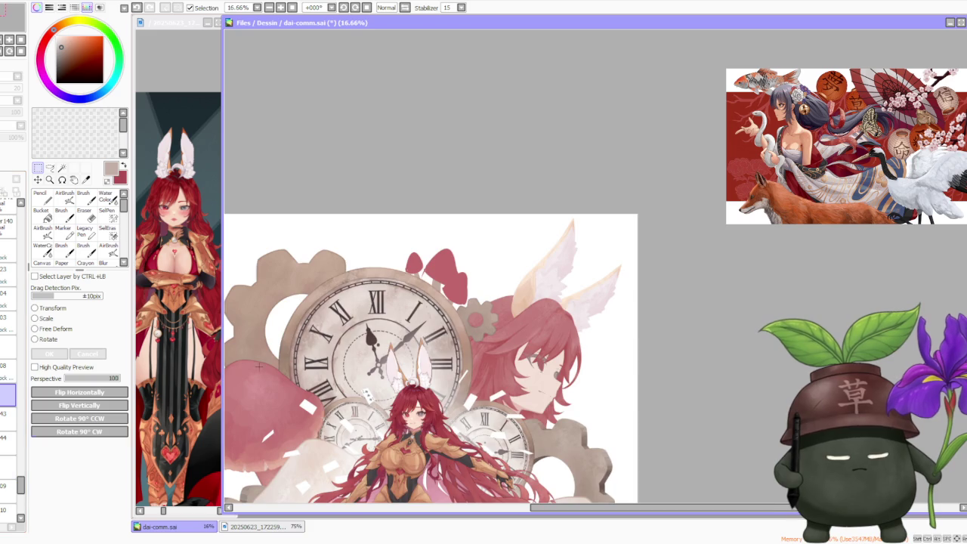
pyautogui.scroll(-2, 483, 223)
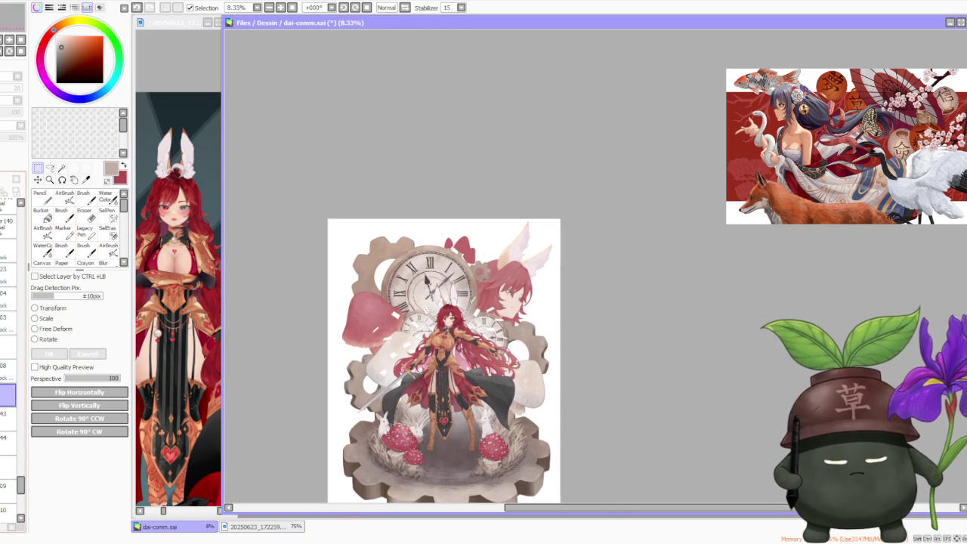
pyautogui.hotkey('ctrl', 'z')
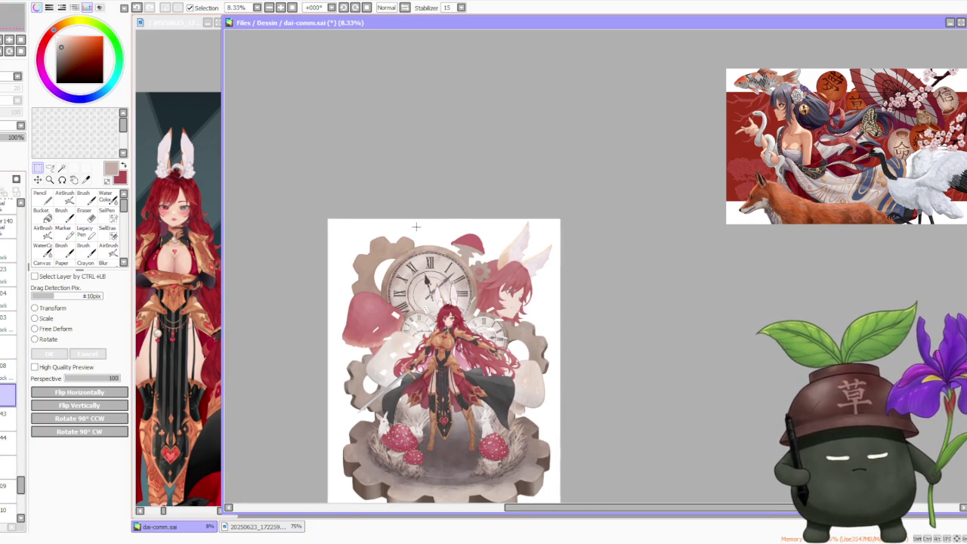
pyautogui.scroll(-1, 435, 248)
pyautogui.scroll(2, 434, 248)
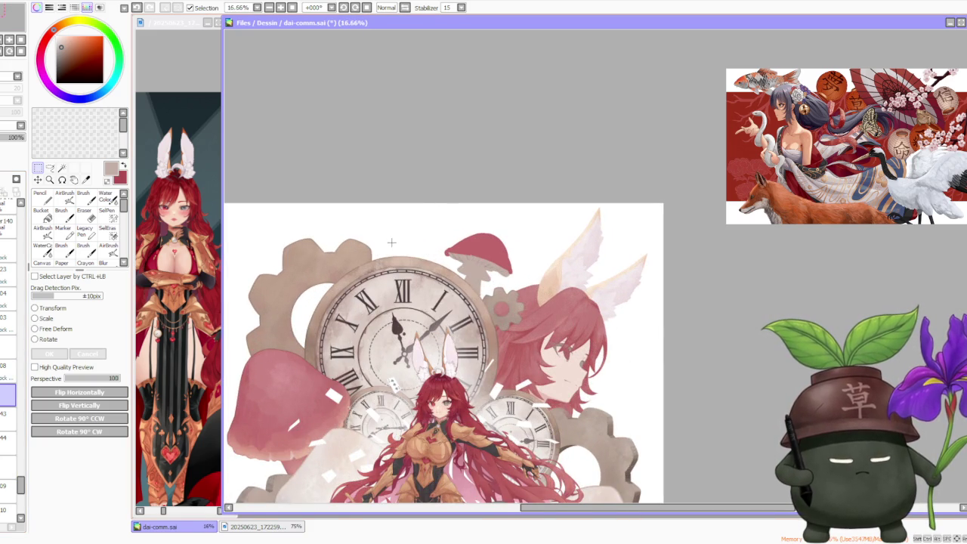
pyautogui.scroll(-1, 412, 220)
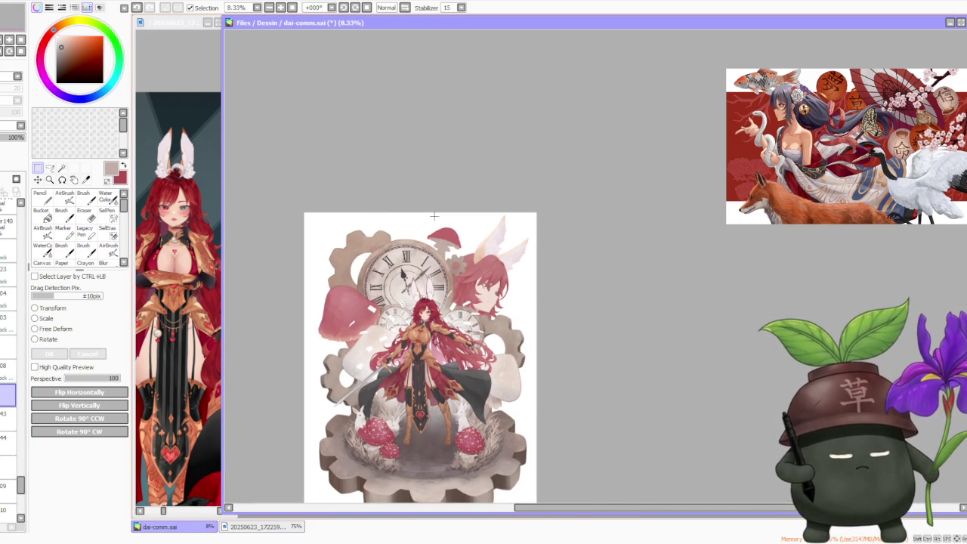
pyautogui.scroll(1, 434, 217)
pyautogui.scroll(-1, 424, 216)
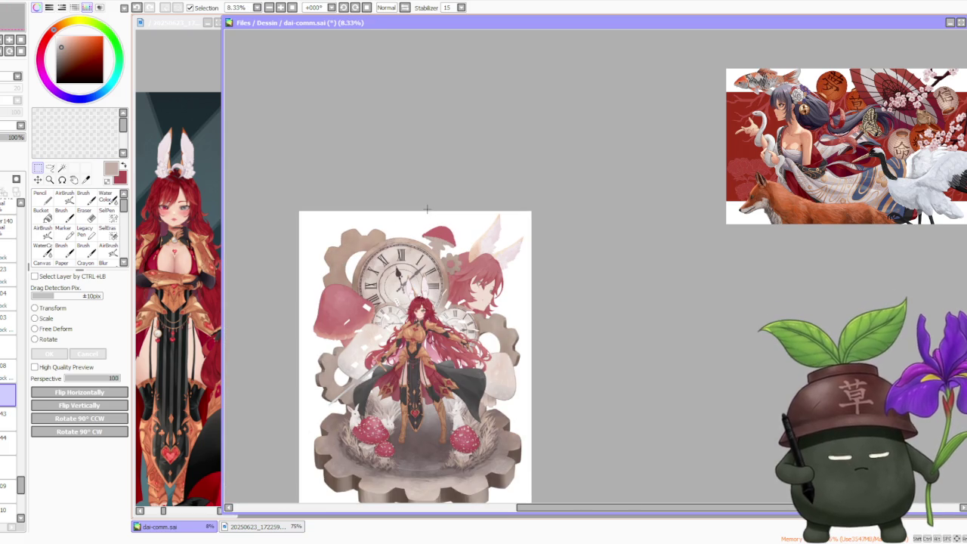
pyautogui.scroll(-1, 440, 223)
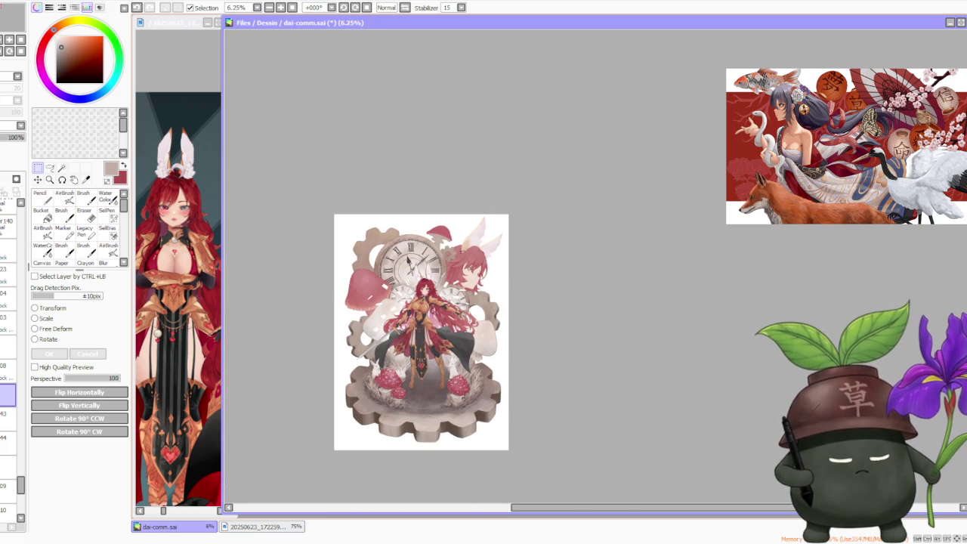
pyautogui.scroll(2, 439, 219)
pyautogui.scroll(1, 438, 221)
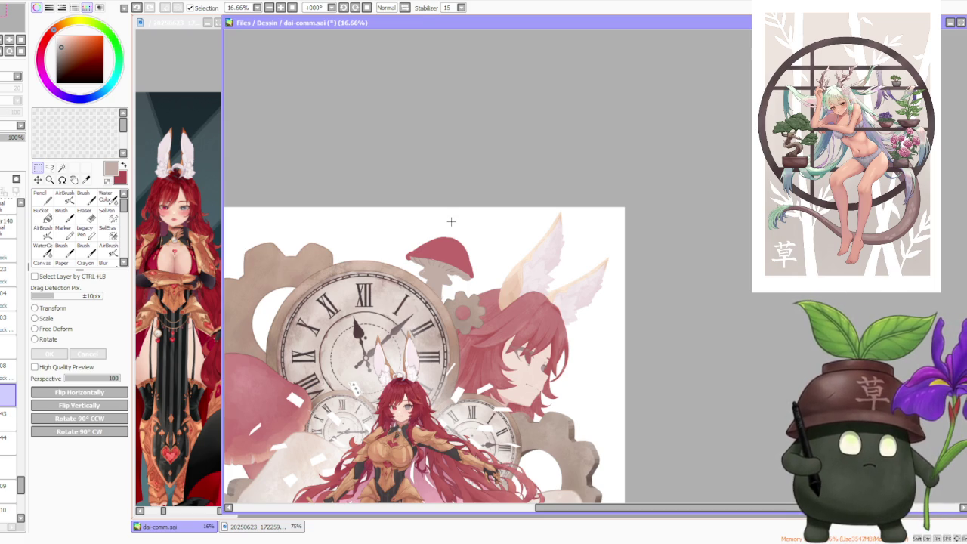
pyautogui.scroll(-1, 451, 222)
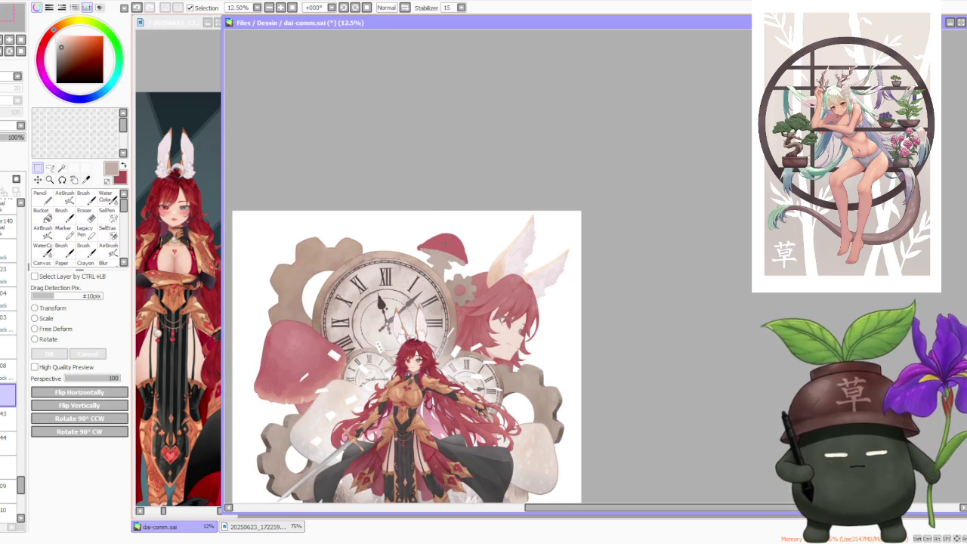
pyautogui.scroll(-1, 429, 226)
pyautogui.scroll(-1, 429, 226)
pyautogui.scroll(1, 438, 236)
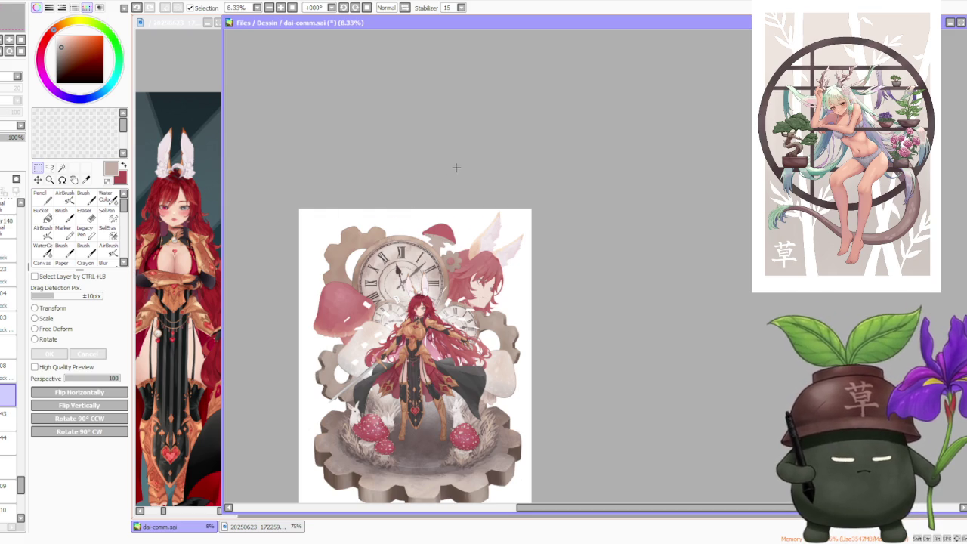
pyautogui.scroll(-1, 449, 173)
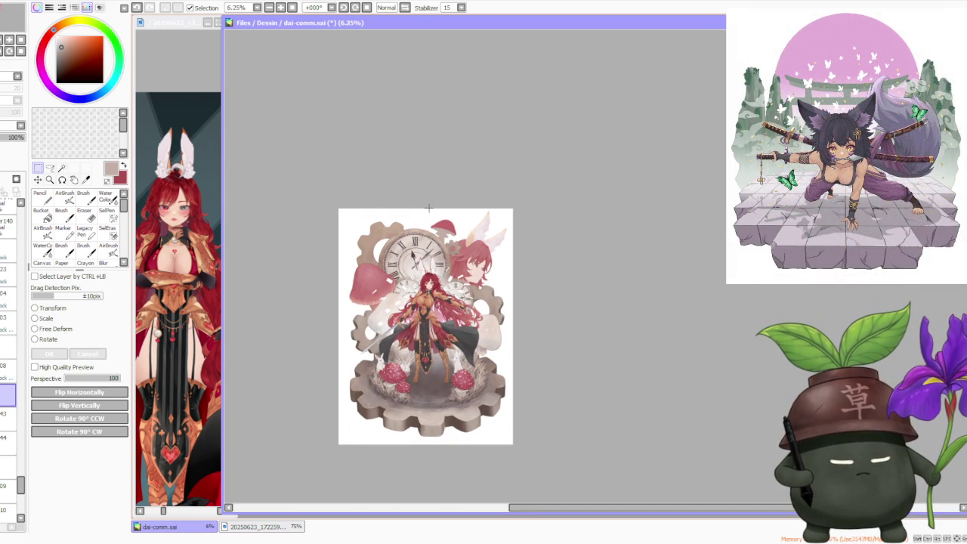
pyautogui.scroll(1, 428, 208)
pyautogui.scroll(1, 429, 207)
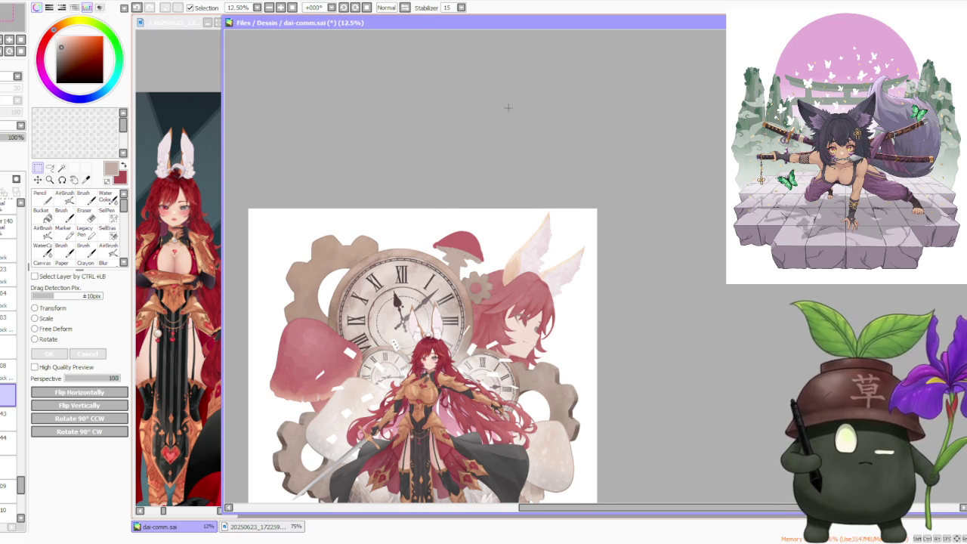
pyautogui.moveTo(505, 194); pyautogui.dragTo(543, 177)
pyautogui.scroll(1, 471, 213)
pyautogui.scroll(-1, 471, 213)
pyautogui.scroll(-1, 472, 213)
pyautogui.scroll(-1, 472, 213)
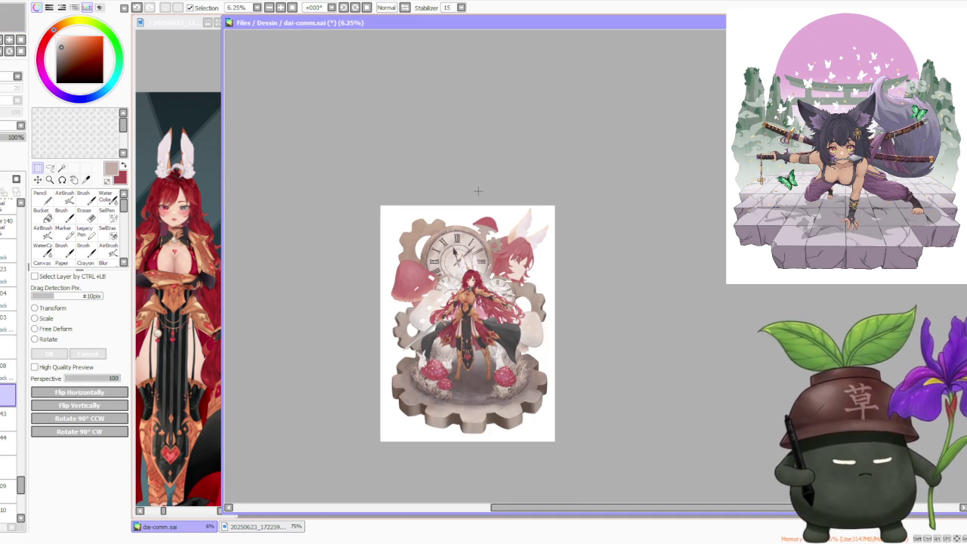
pyautogui.scroll(1, 476, 310)
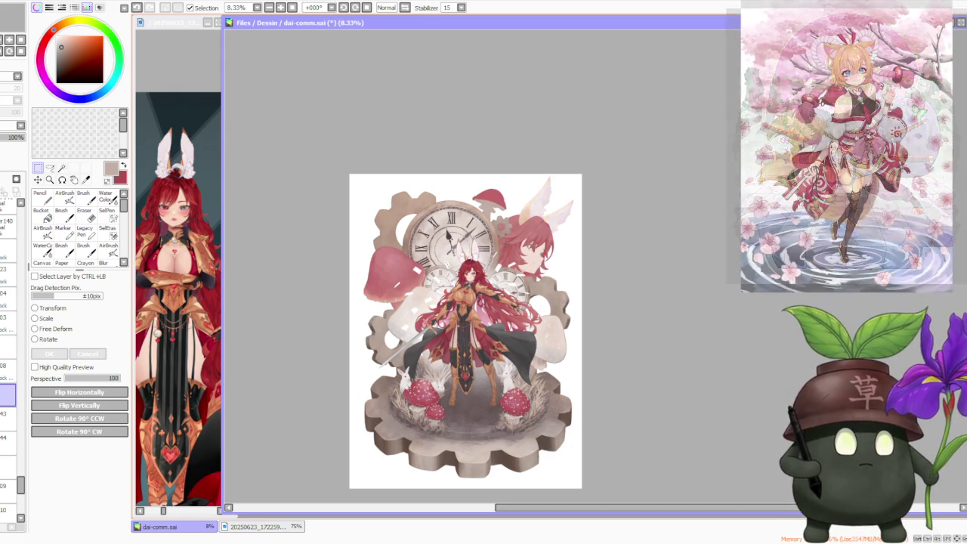
pyautogui.scroll(4, 566, 244)
pyautogui.press('b')
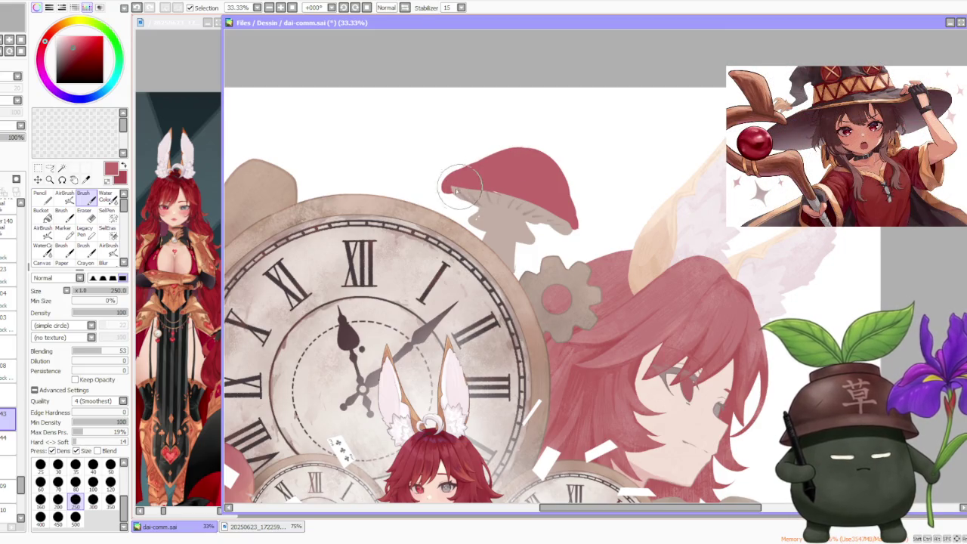
# Step: Undo the previous edit and repaint the left edge of the mushroom cap with the brush
pyautogui.hotkey('ctrl', 'z')
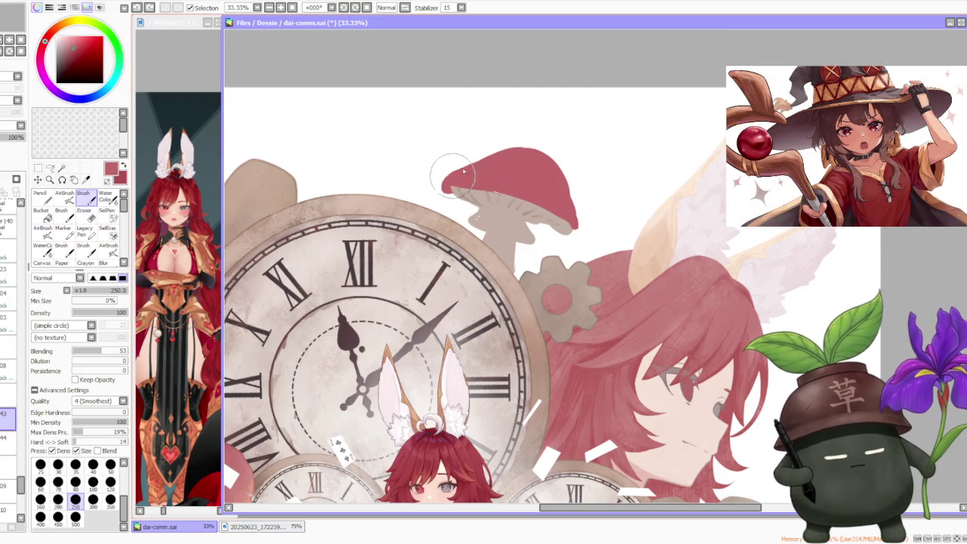
pyautogui.moveTo(462, 158)
pyautogui.mouseDown()
pyautogui.moveTo(452, 186)
pyautogui.moveTo(518, 144)
pyautogui.moveTo(453, 173)
pyautogui.moveTo(544, 151)
pyautogui.moveTo(569, 232)
pyautogui.moveTo(574, 219)
pyautogui.mouseUp()
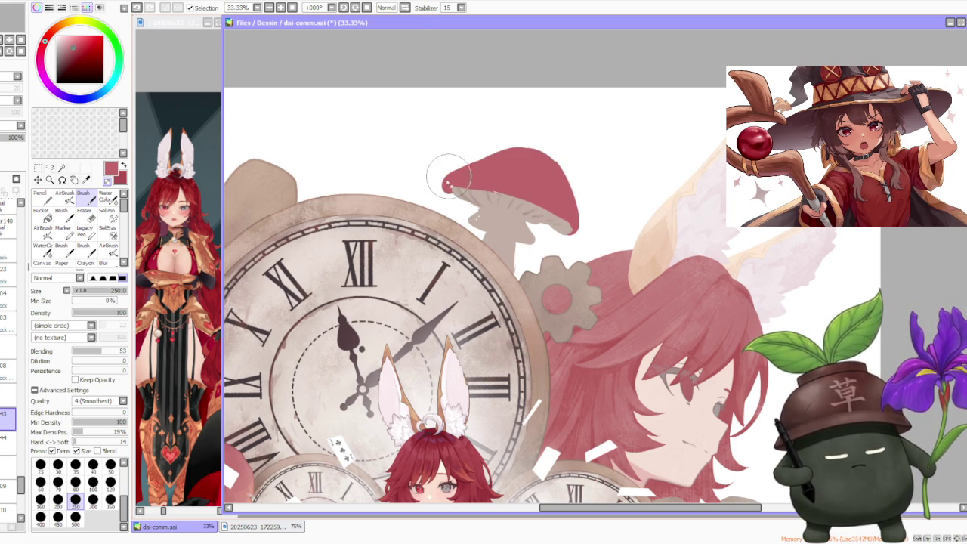
pyautogui.scroll(-3, 497, 142)
pyautogui.scroll(2, 519, 151)
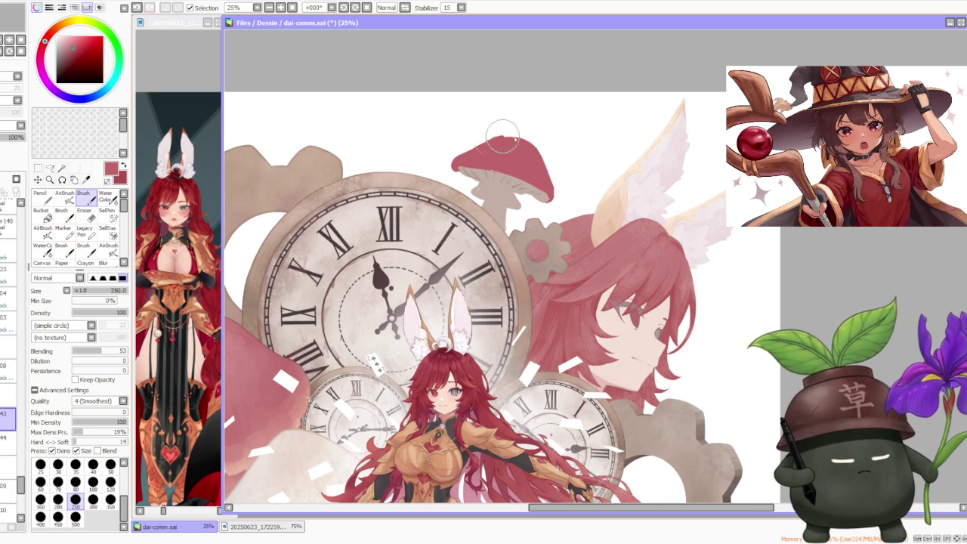
# Step: Undo the last cap stroke and zoom in and out to inspect the mushroom
pyautogui.hotkey('ctrl', 'z')
pyautogui.hotkey('ctrl', 'z')
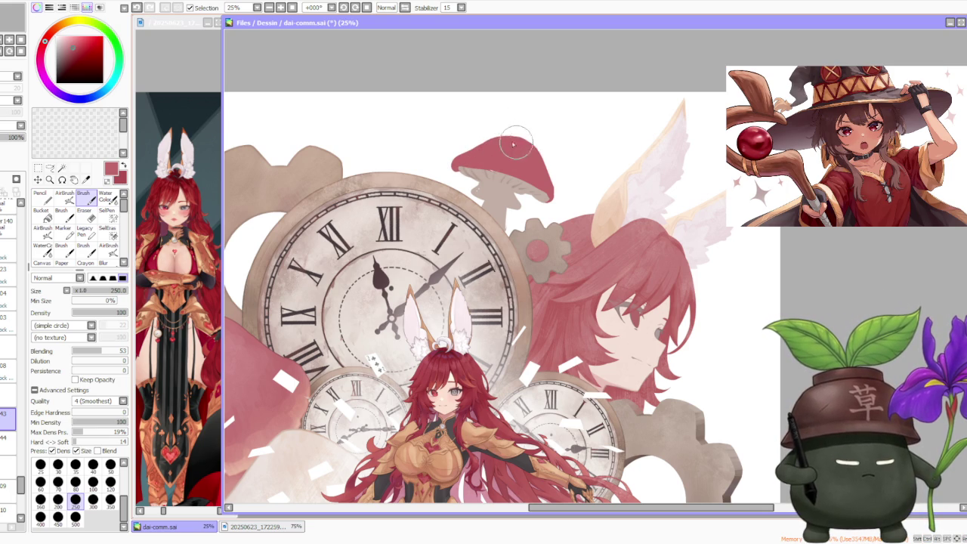
pyautogui.scroll(-2, 521, 132)
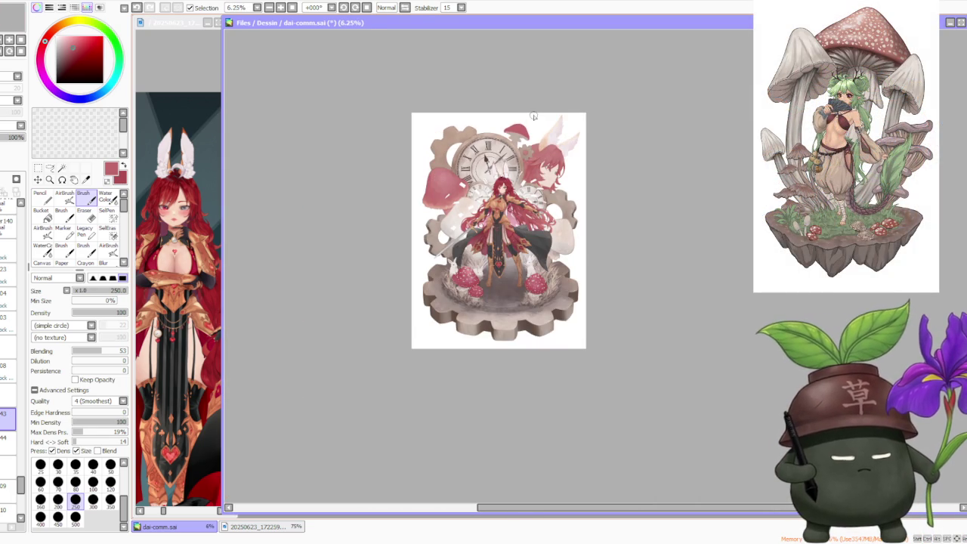
pyautogui.scroll(1, 522, 104)
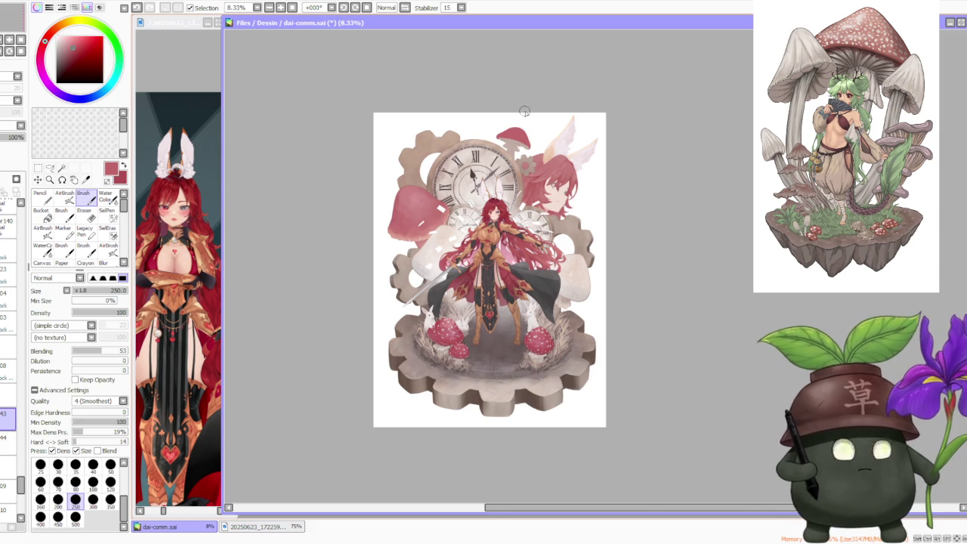
pyautogui.scroll(1, 514, 112)
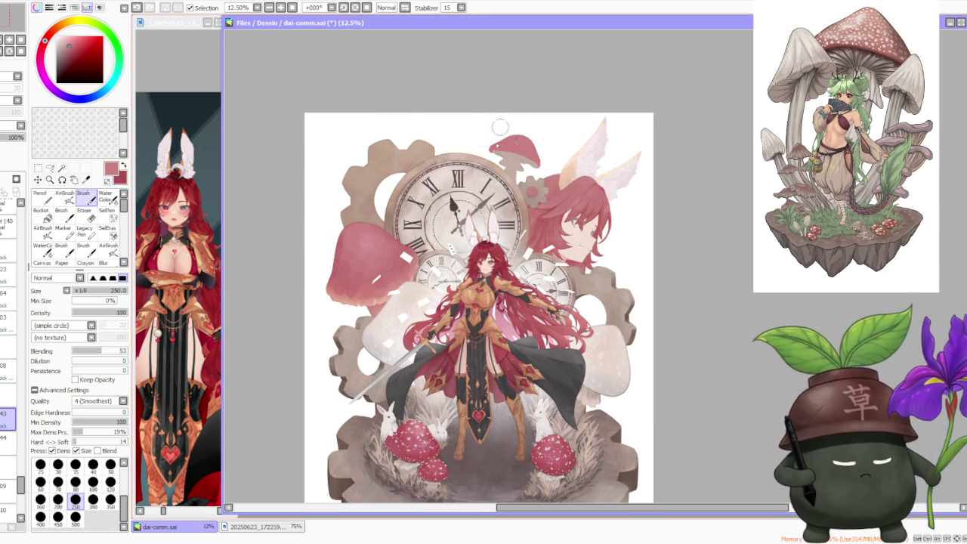
pyautogui.scroll(-1, 538, 125)
pyautogui.scroll(-1, 533, 113)
pyautogui.scroll(1, 532, 113)
pyautogui.scroll(1, 535, 132)
pyautogui.scroll(-1, 530, 136)
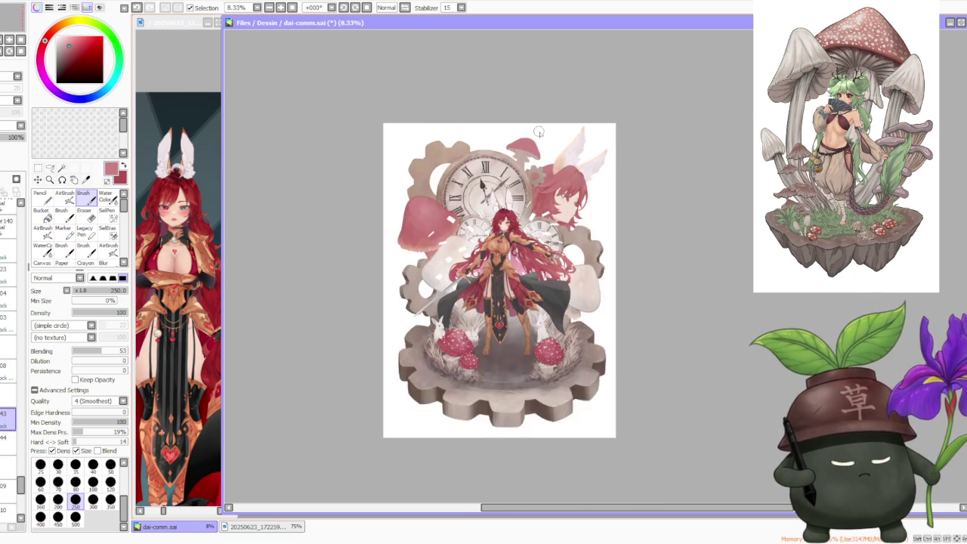
pyautogui.scroll(-1, 538, 130)
pyautogui.scroll(2, 545, 134)
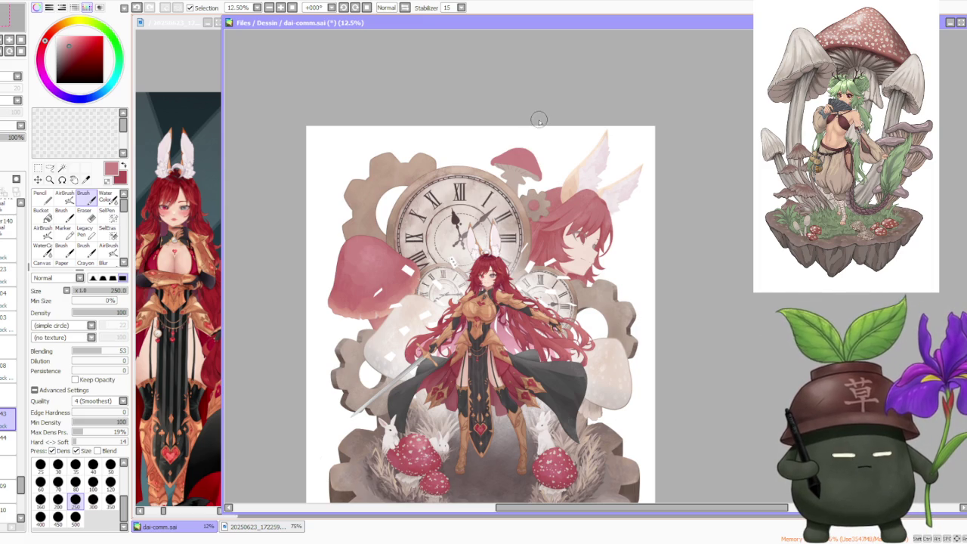
pyautogui.scroll(2, 539, 136)
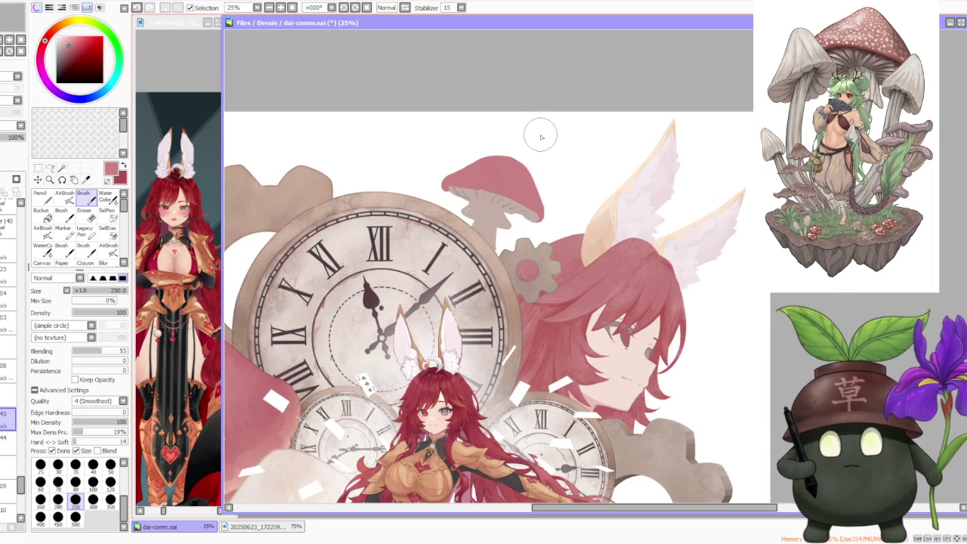
pyautogui.scroll(1, 541, 139)
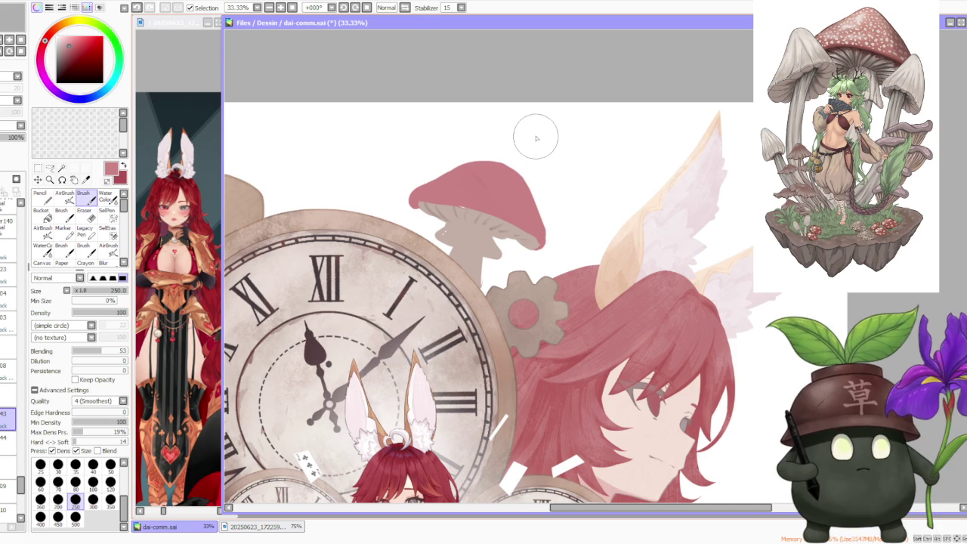
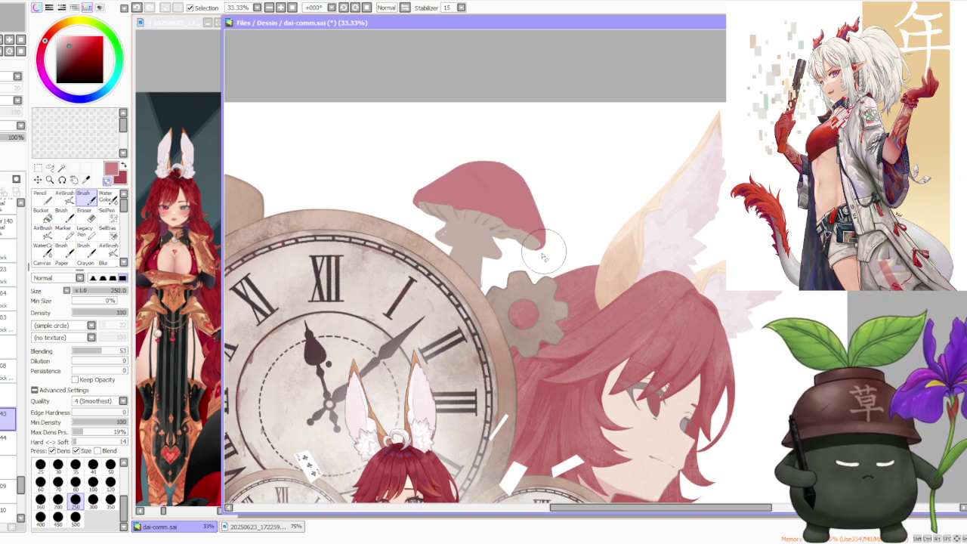
# Step: Zoom to the mushroom and brush one stroke to round the pink cap's upper-left edge
pyautogui.scroll(-4, 529, 189)
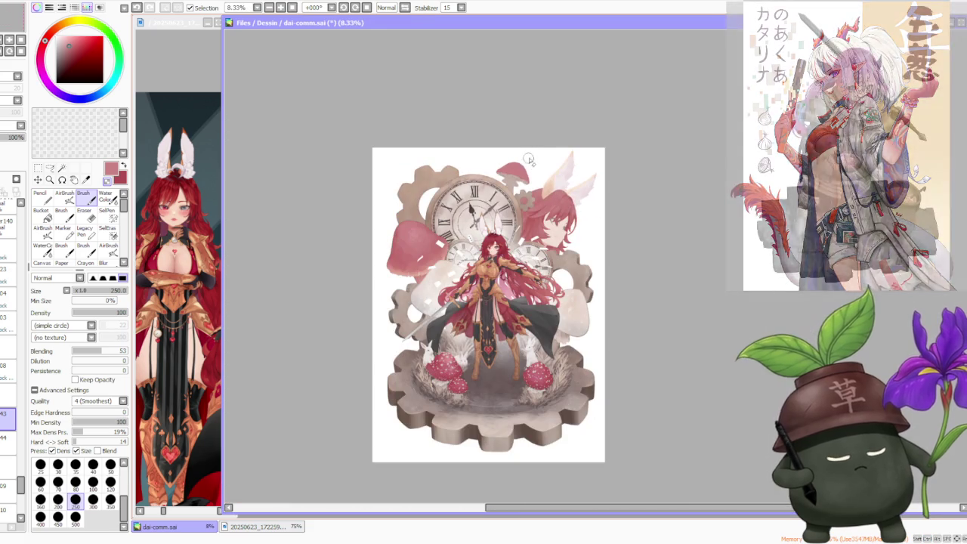
pyautogui.scroll(3, 513, 153)
pyautogui.scroll(1, 507, 151)
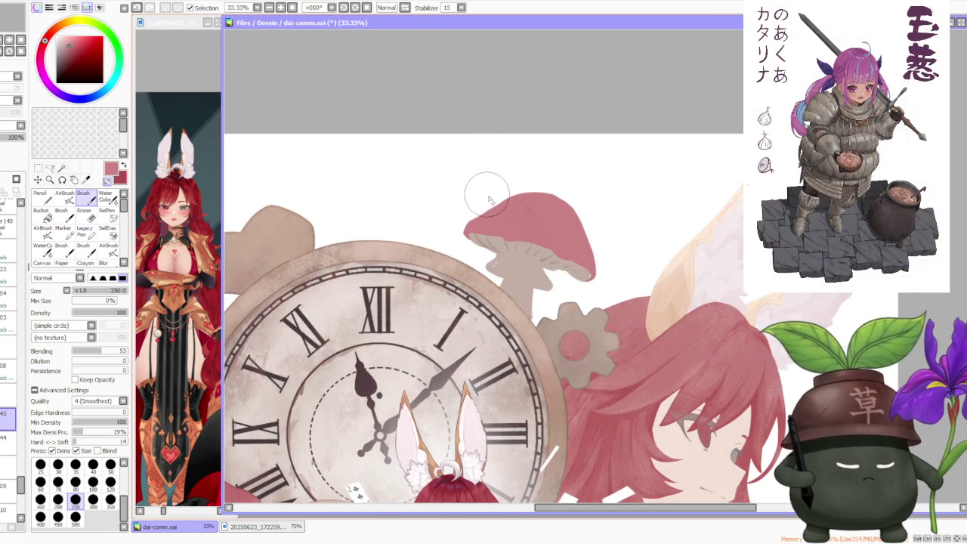
pyautogui.scroll(1, 478, 223)
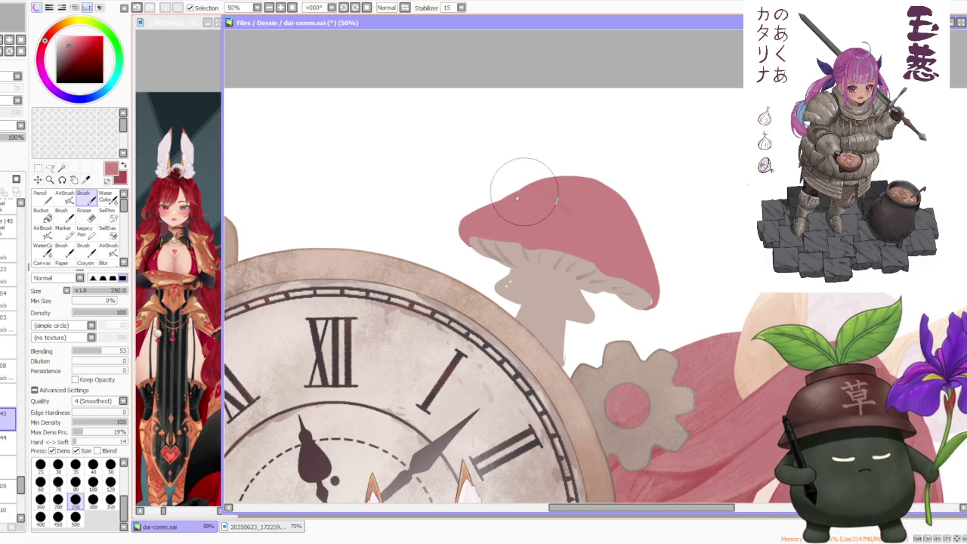
pyautogui.moveTo(461, 228)
pyautogui.mouseDown()
pyautogui.moveTo(507, 184)
pyautogui.moveTo(453, 216)
pyautogui.moveTo(532, 192)
pyautogui.mouseUp()
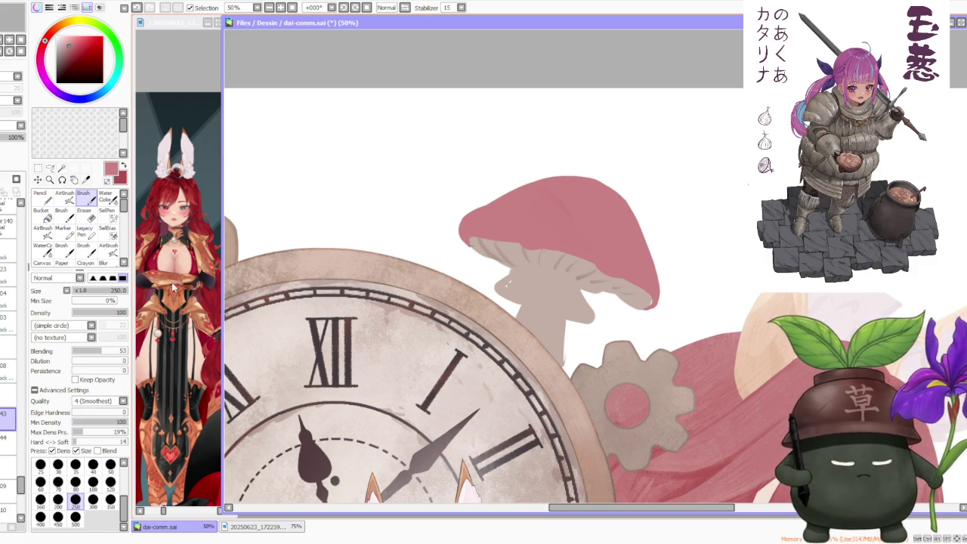
# Step: On the cap's layer, pick the cap's pink and extend the pink at its tip
pyautogui.click(8, 446)
pyautogui.keyDown('alt'); pyautogui.click(492, 240); pyautogui.keyUp('alt')
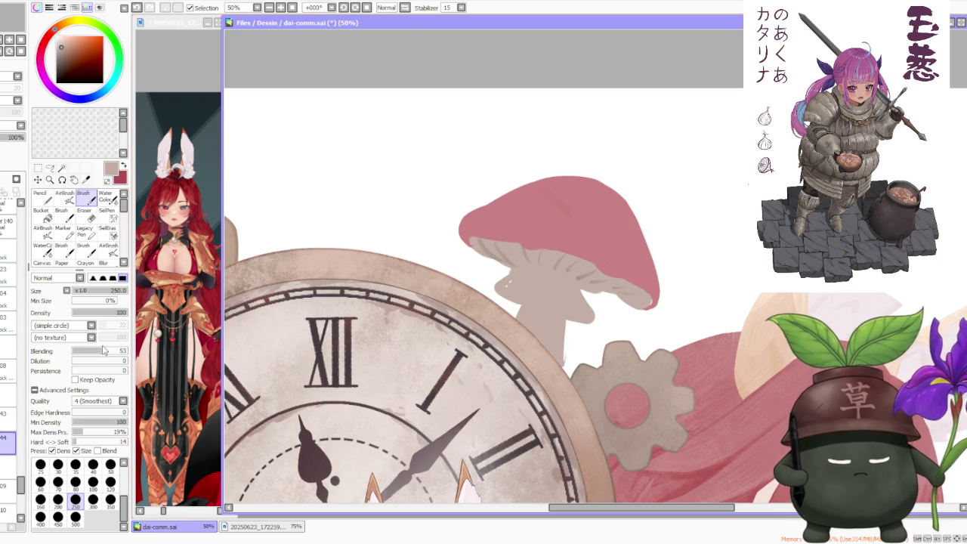
pyautogui.keyDown('ctrl'); pyautogui.keyDown('shift'); pyautogui.click(476, 243); pyautogui.keyUp('shift'); pyautogui.keyUp('ctrl')
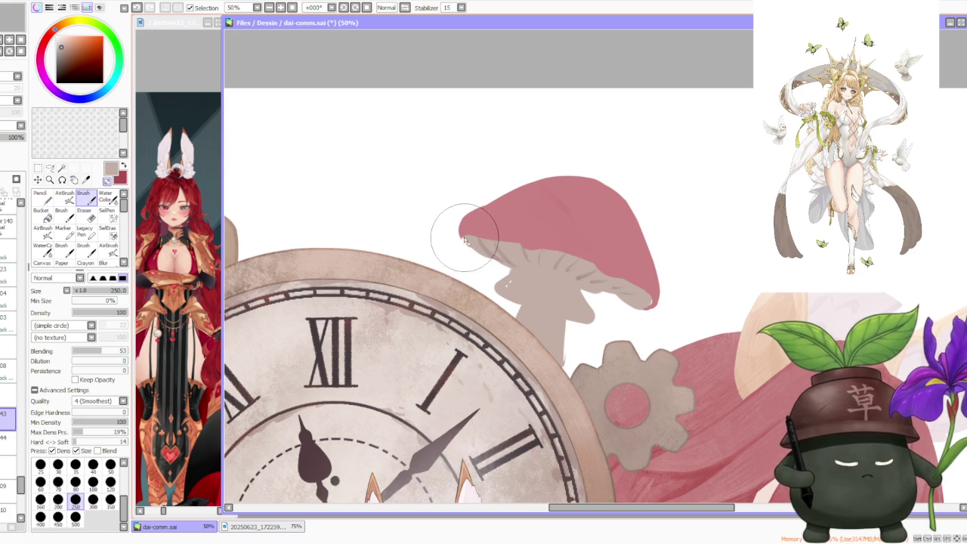
pyautogui.keyDown('alt'); pyautogui.click(472, 236); pyautogui.keyUp('alt')
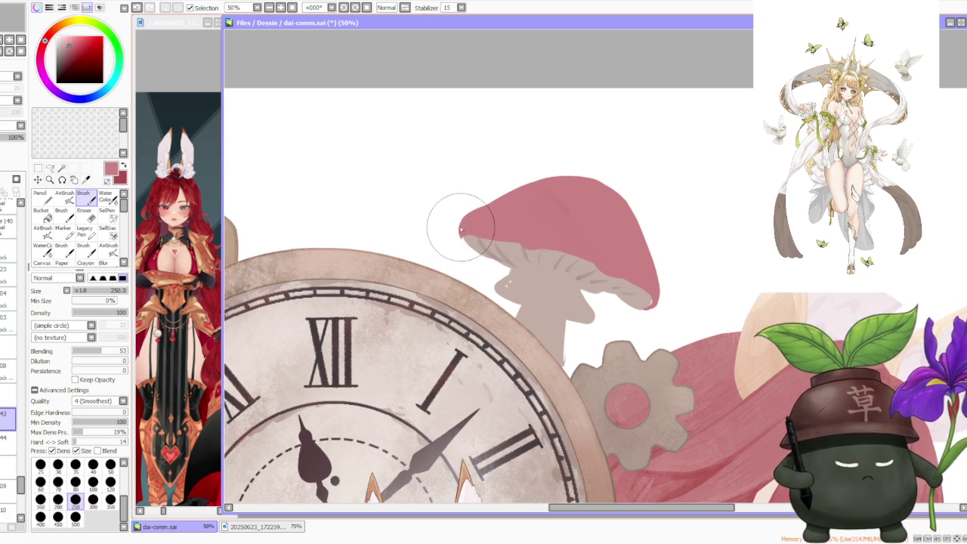
pyautogui.scroll(-4, 460, 205)
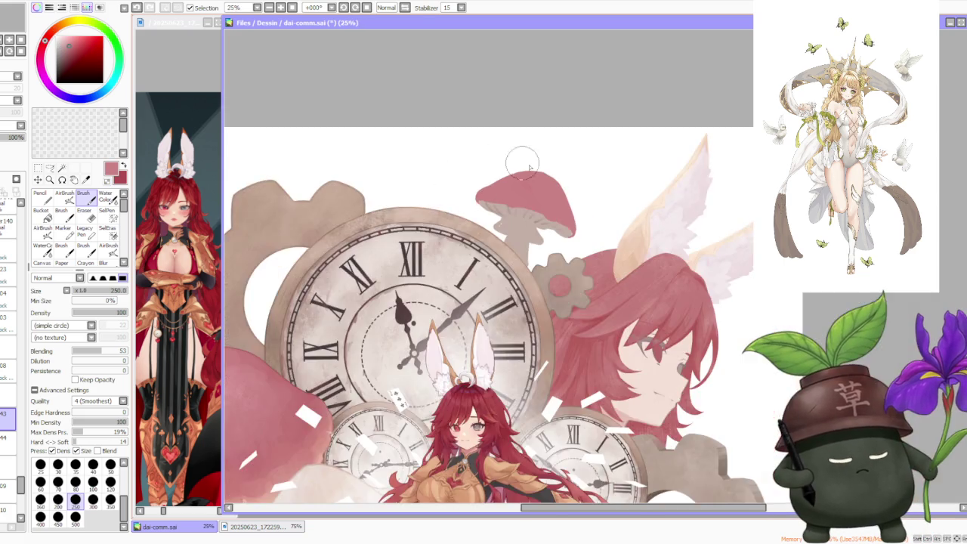
pyautogui.scroll(4, 514, 219)
pyautogui.scroll(1, 597, 253)
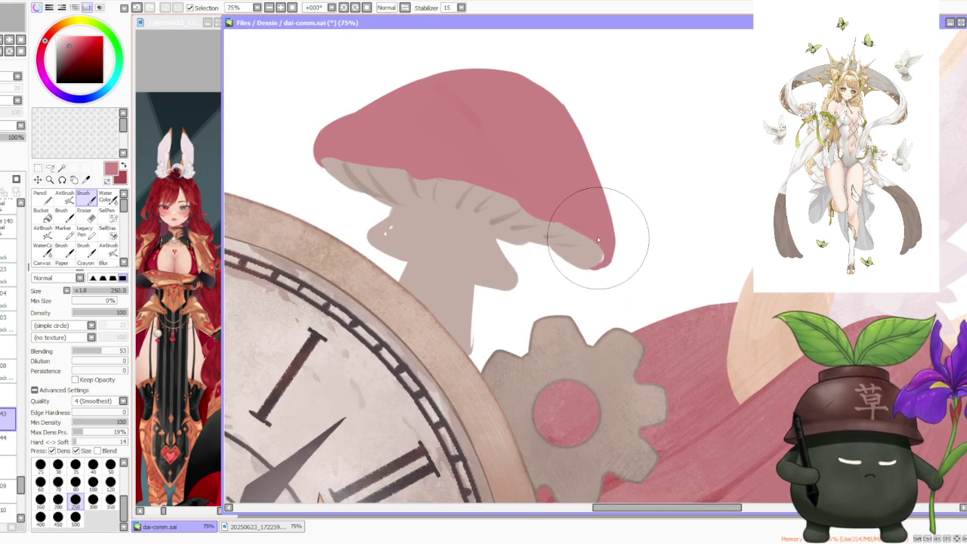
pyautogui.moveTo(602, 260); pyautogui.dragTo(602, 240)
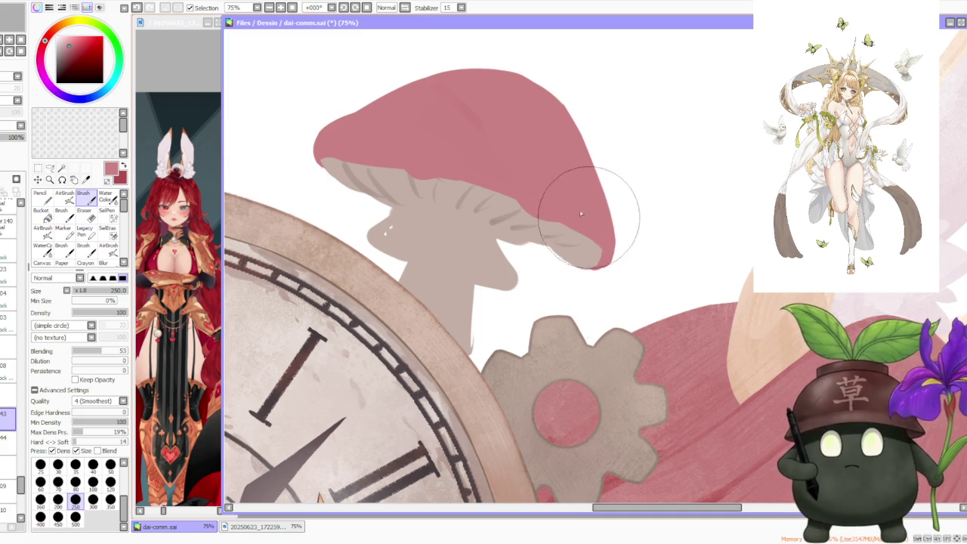
# Step: Back on the beige stem layer, repaint the underside near the cap edge and cut a small notch
pyautogui.click(11, 438)
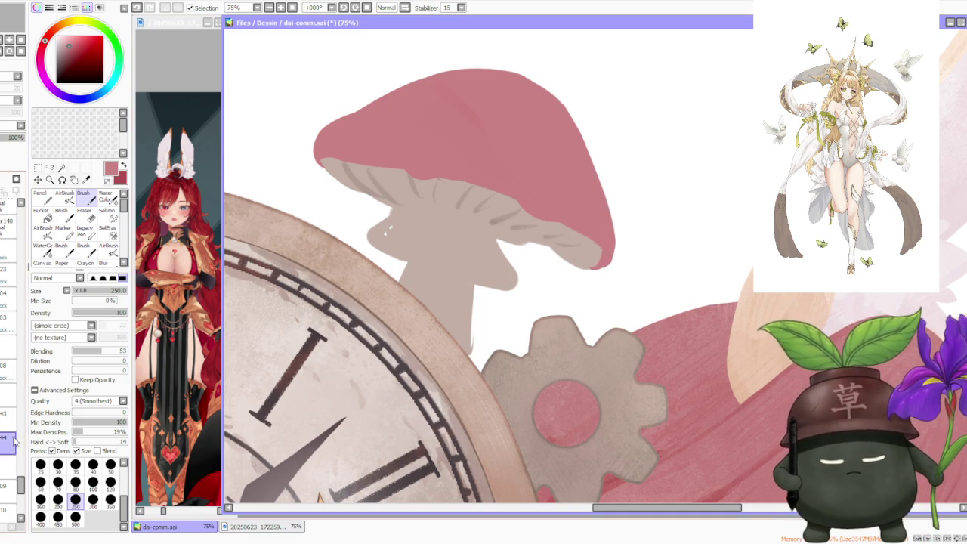
pyautogui.keyDown('alt'); pyautogui.click(518, 226); pyautogui.keyUp('alt')
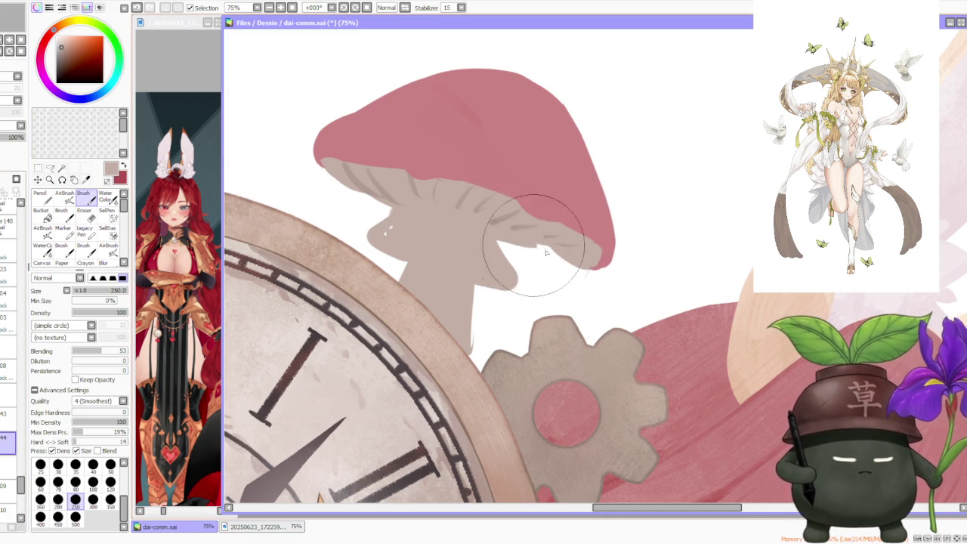
pyautogui.moveTo(492, 237); pyautogui.dragTo(538, 244)
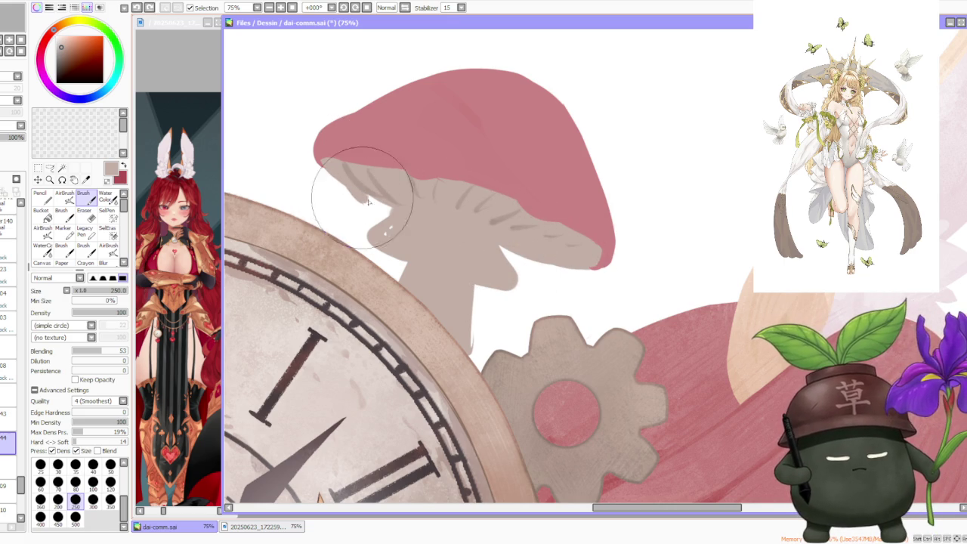
pyautogui.moveTo(394, 205); pyautogui.dragTo(522, 252)
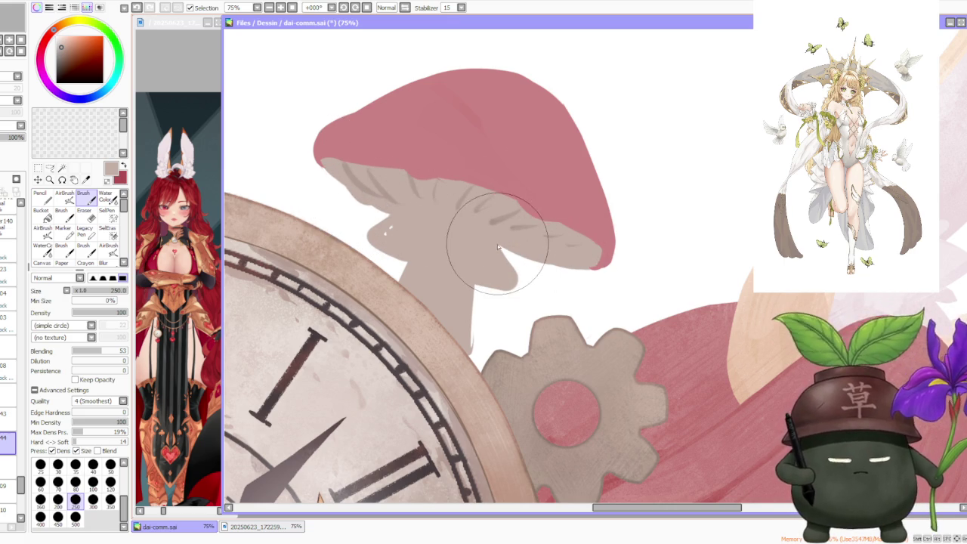
pyautogui.scroll(-5, 491, 234)
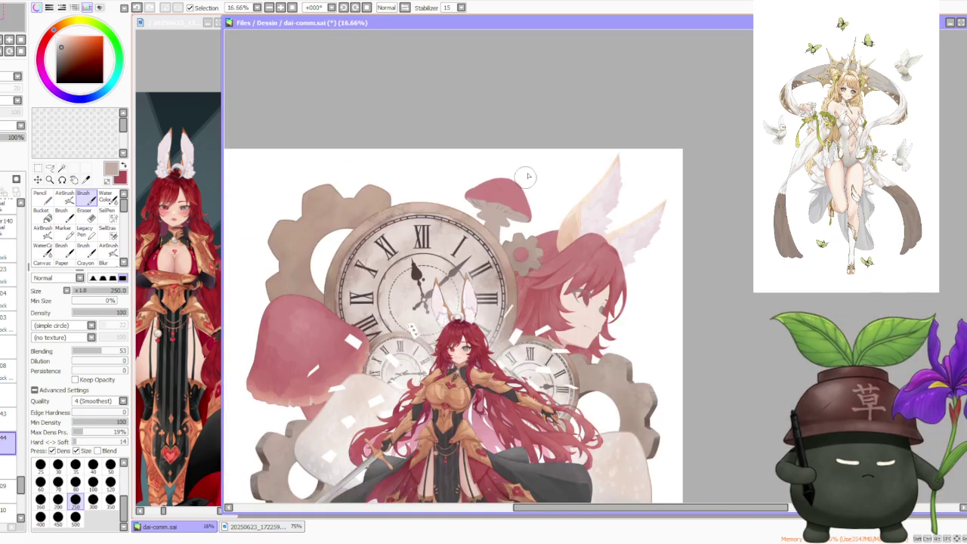
# Step: Fill the notch and gill area under the cap with beige
pyautogui.scroll(-2, 527, 177)
pyautogui.scroll(1, 527, 182)
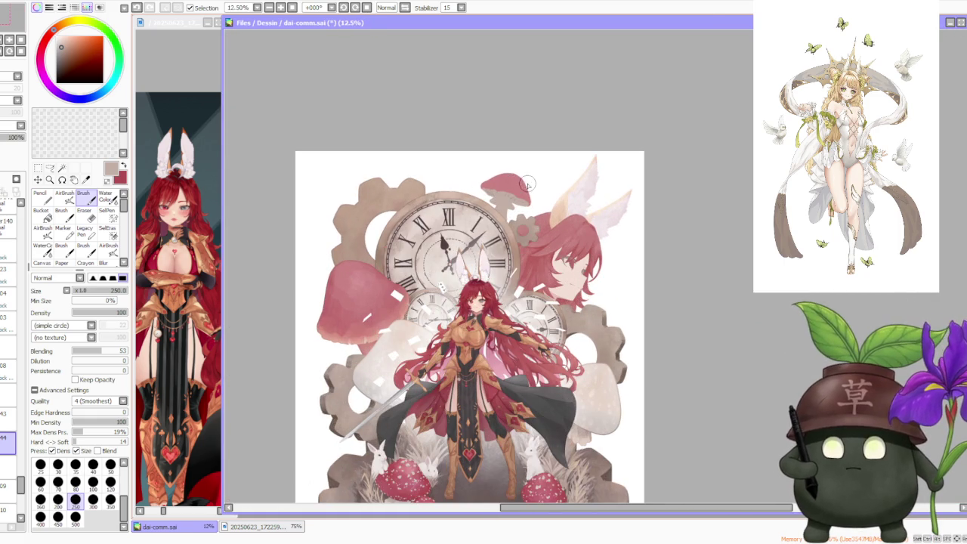
pyautogui.scroll(1, 527, 185)
pyautogui.scroll(2, 521, 189)
pyautogui.scroll(2, 491, 204)
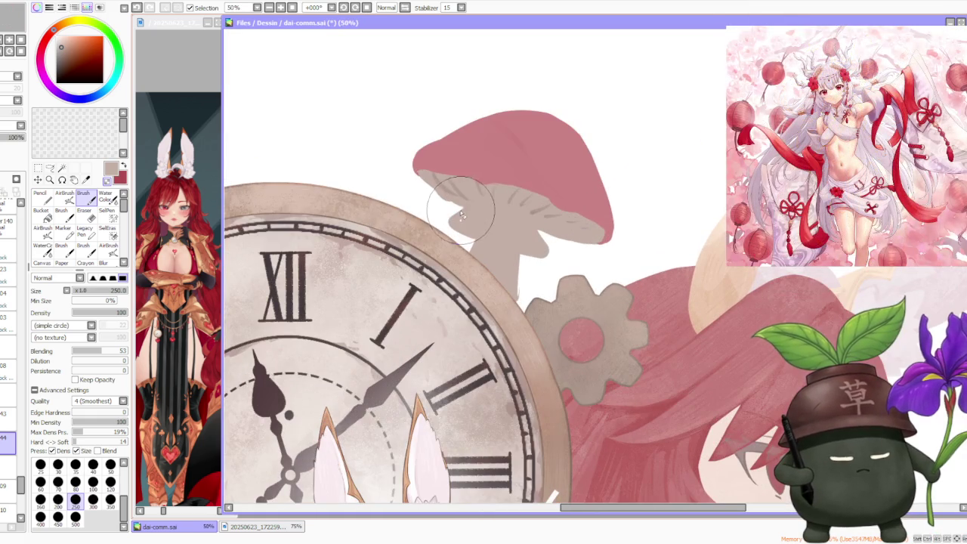
pyautogui.moveTo(468, 217); pyautogui.dragTo(483, 235)
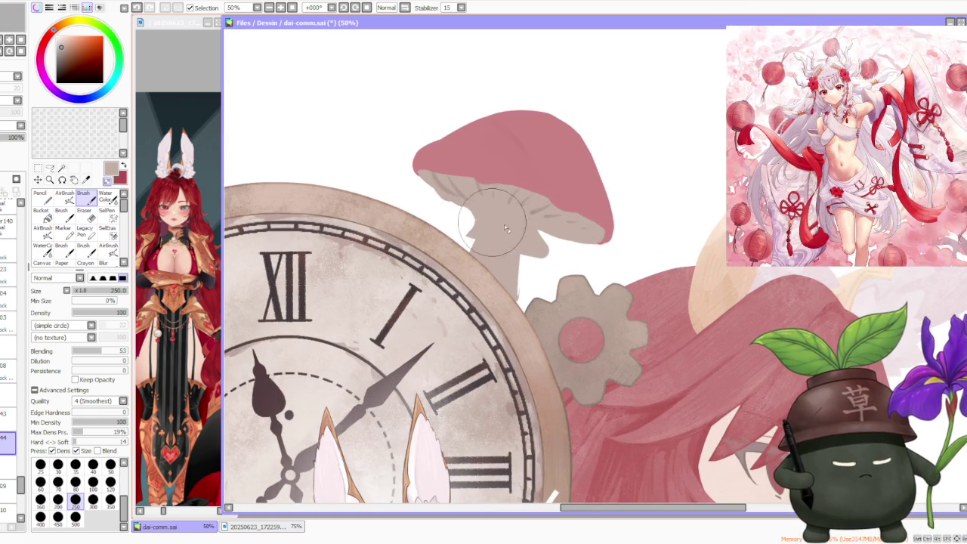
pyautogui.moveTo(538, 257)
pyautogui.mouseDown()
pyautogui.moveTo(535, 234)
pyautogui.moveTo(533, 261)
pyautogui.mouseUp()
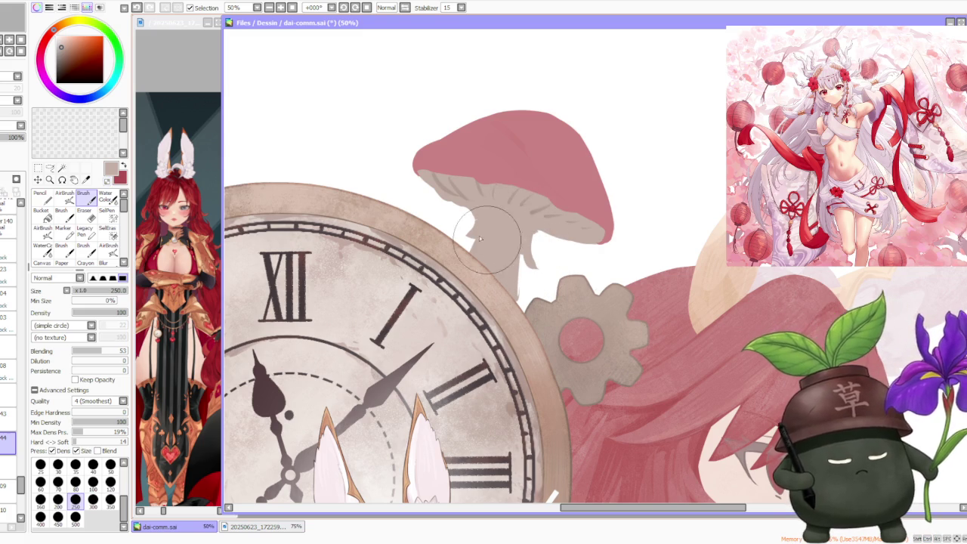
# Step: Widen the stem toward the clock rim and gear, then undo the last stroke
pyautogui.moveTo(470, 226); pyautogui.dragTo(523, 268)
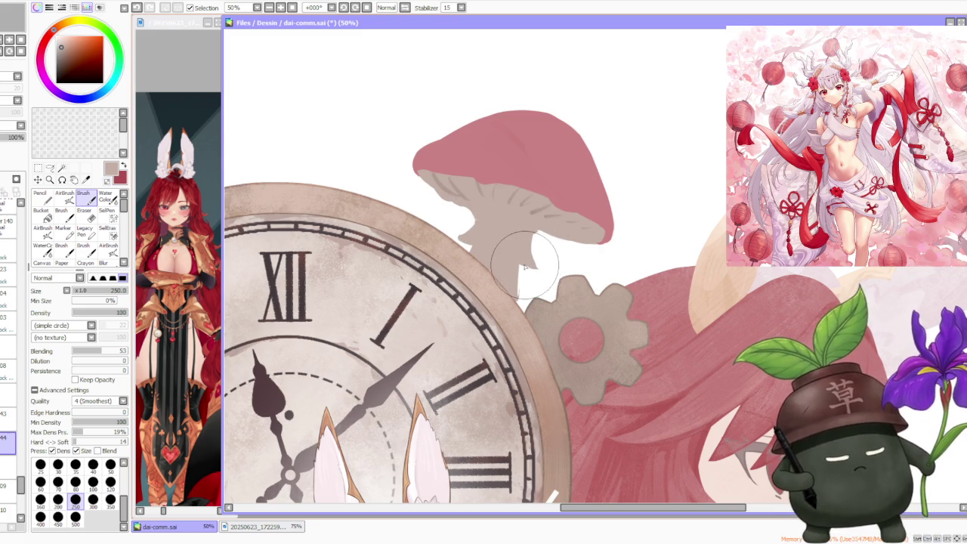
pyautogui.moveTo(520, 266); pyautogui.dragTo(538, 273)
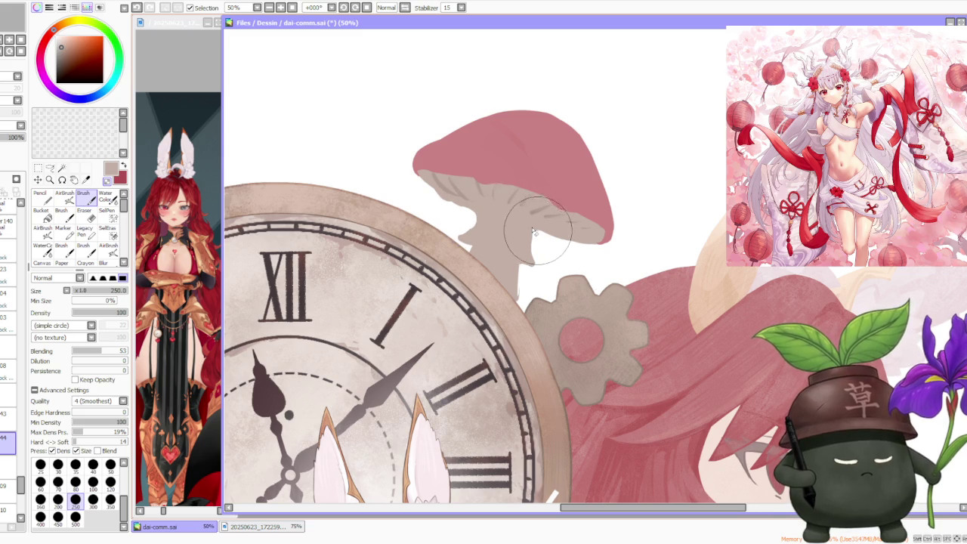
pyautogui.hotkey('ctrl', 'z')
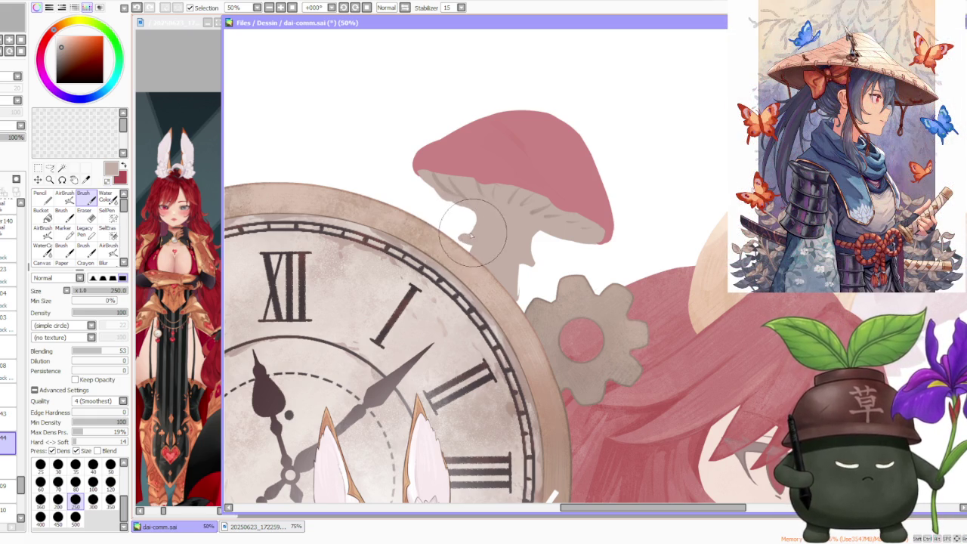
pyautogui.scroll(-1, 522, 189)
# Step: Zoom around the canvas and pick the mushroom cap's pink as the painting colour
pyautogui.scroll(-2, 525, 194)
pyautogui.scroll(-2, 642, 215)
pyautogui.scroll(-2, 653, 205)
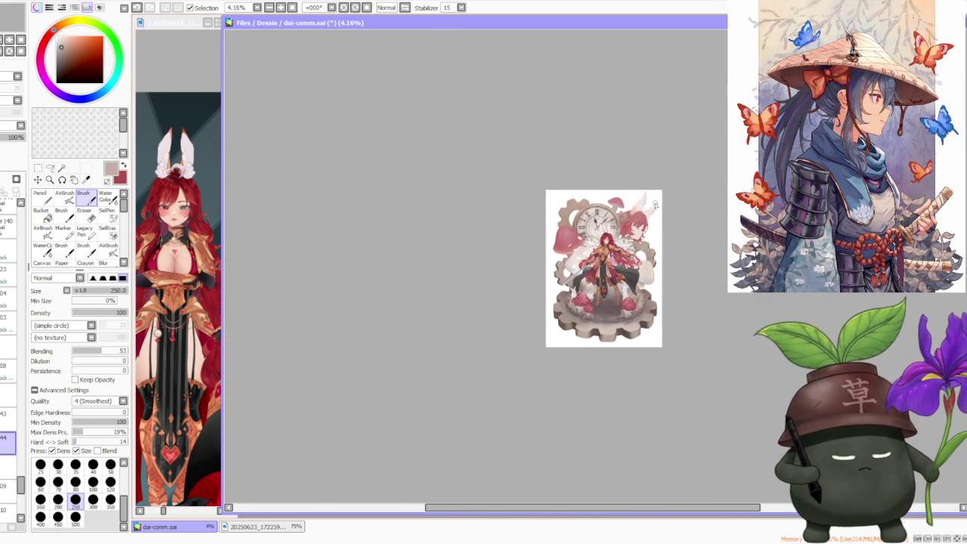
pyautogui.scroll(1, 652, 202)
pyautogui.scroll(1, 676, 170)
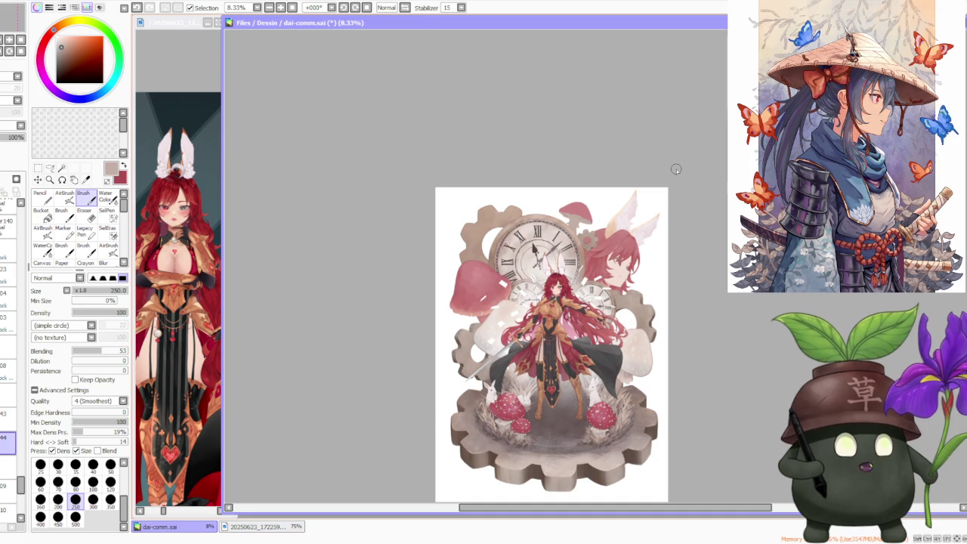
pyautogui.scroll(1, 677, 169)
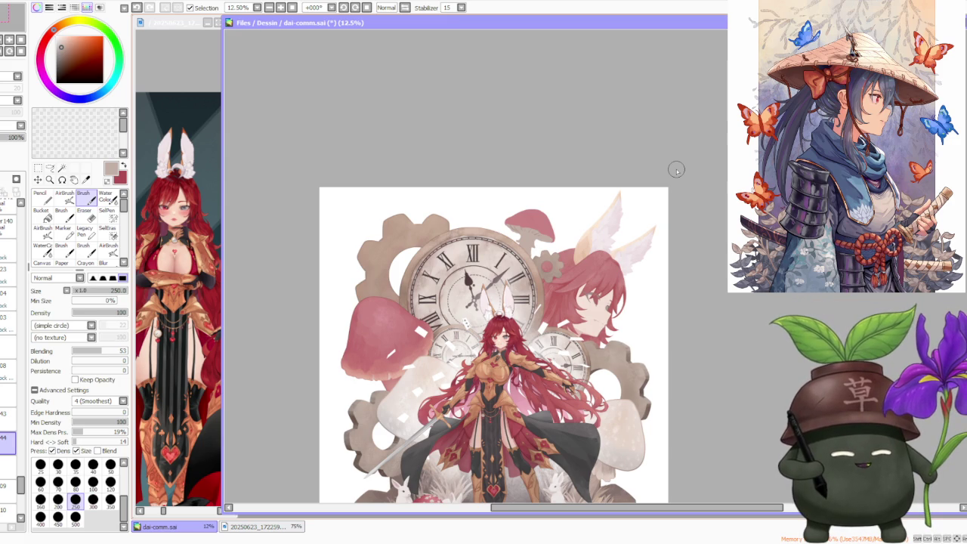
pyautogui.scroll(-2, 676, 169)
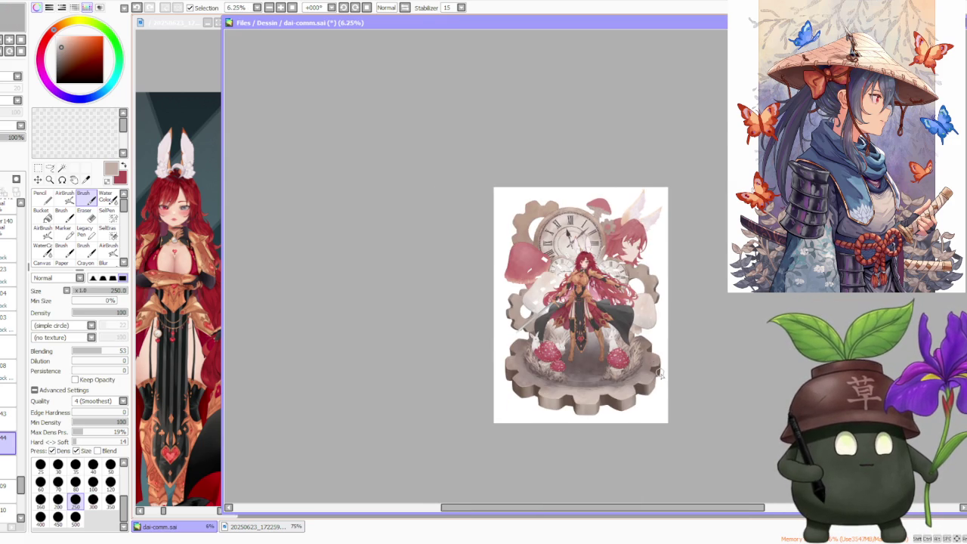
pyautogui.scroll(1, 658, 372)
pyautogui.scroll(1, 659, 277)
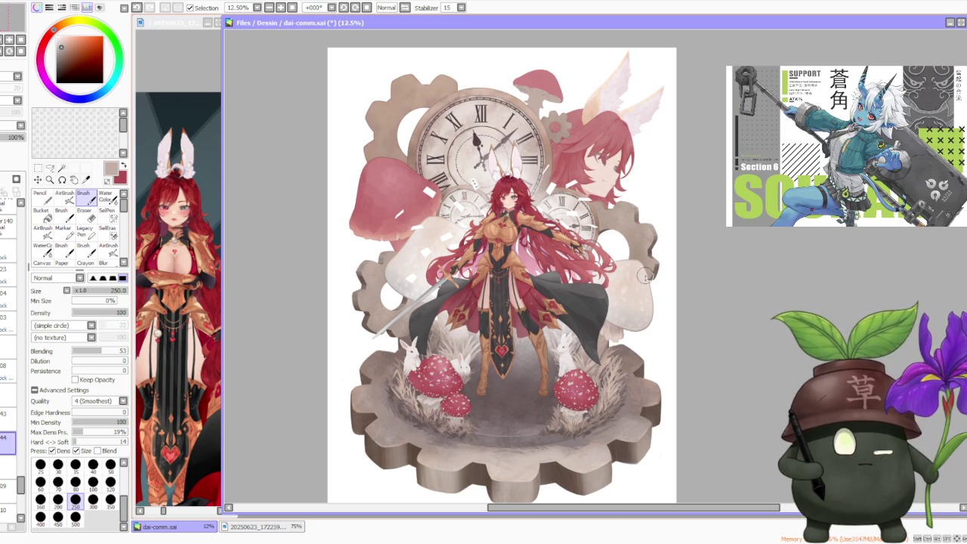
pyautogui.scroll(-1, 646, 276)
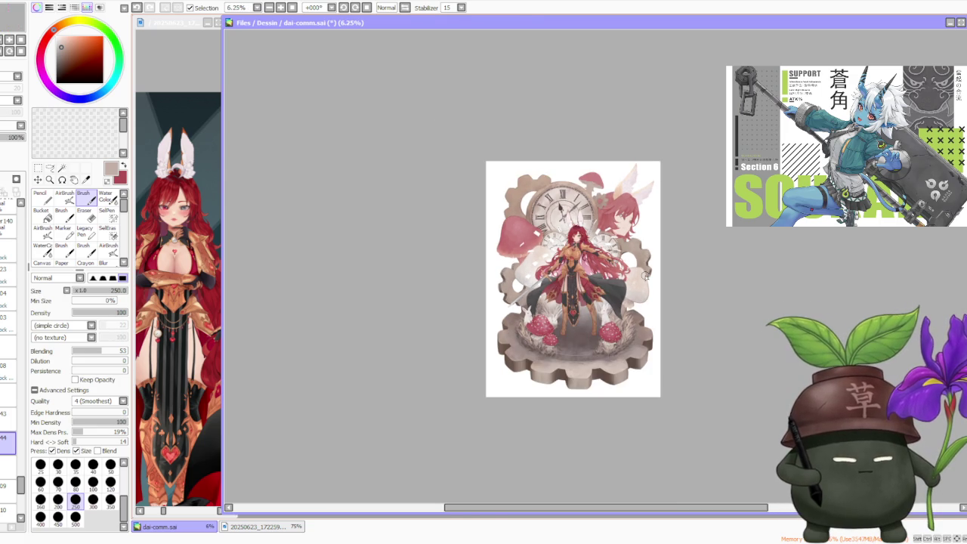
pyautogui.scroll(1, 597, 145)
pyautogui.scroll(1, 605, 155)
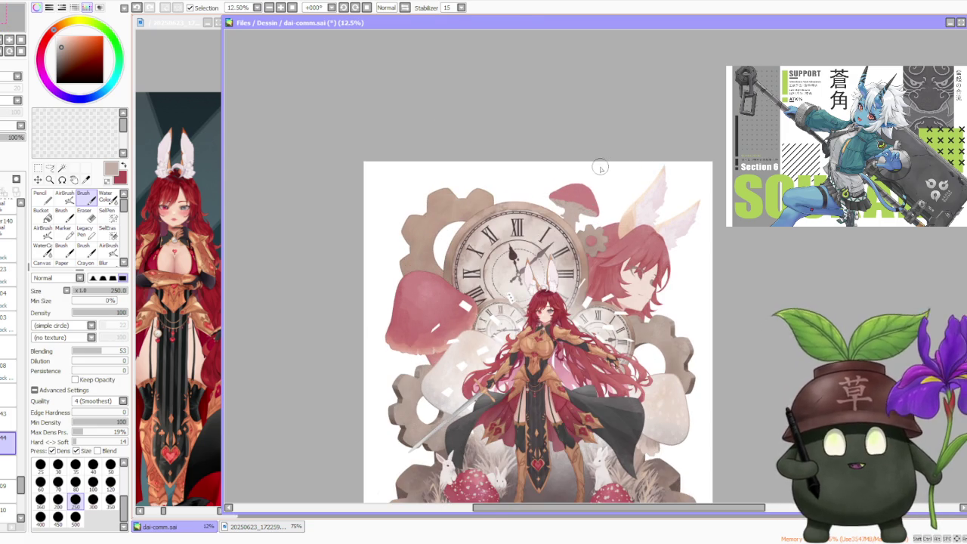
pyautogui.scroll(1, 600, 167)
pyautogui.scroll(1, 597, 179)
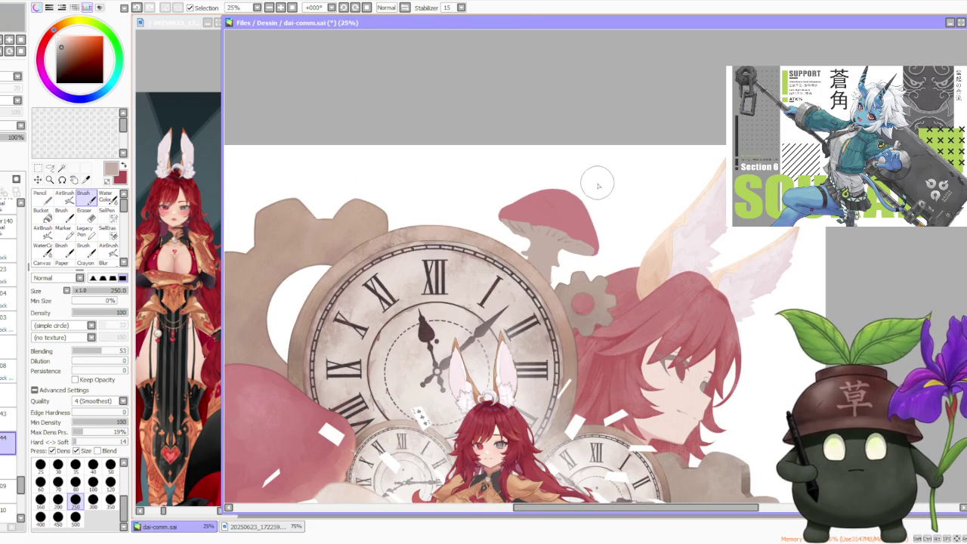
pyautogui.scroll(1, 598, 185)
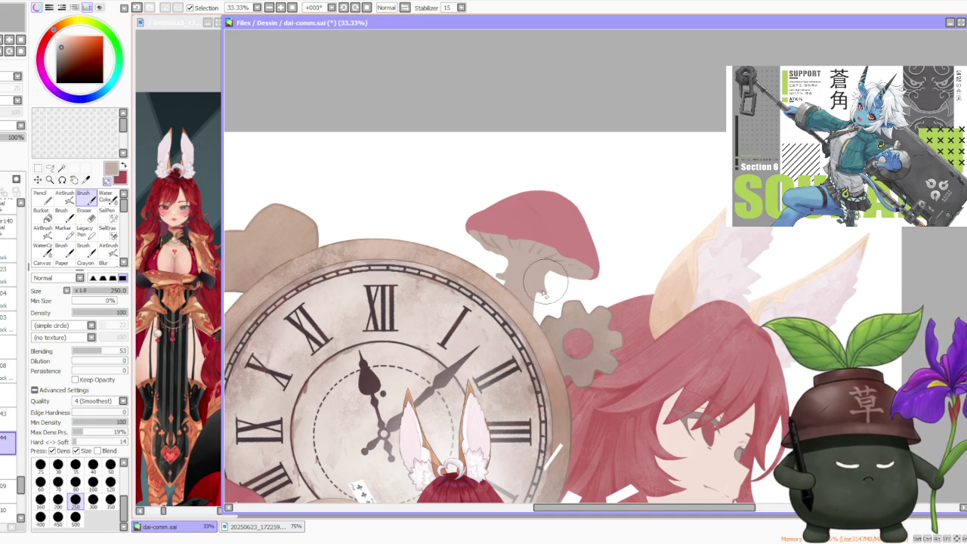
pyautogui.scroll(-2, 541, 306)
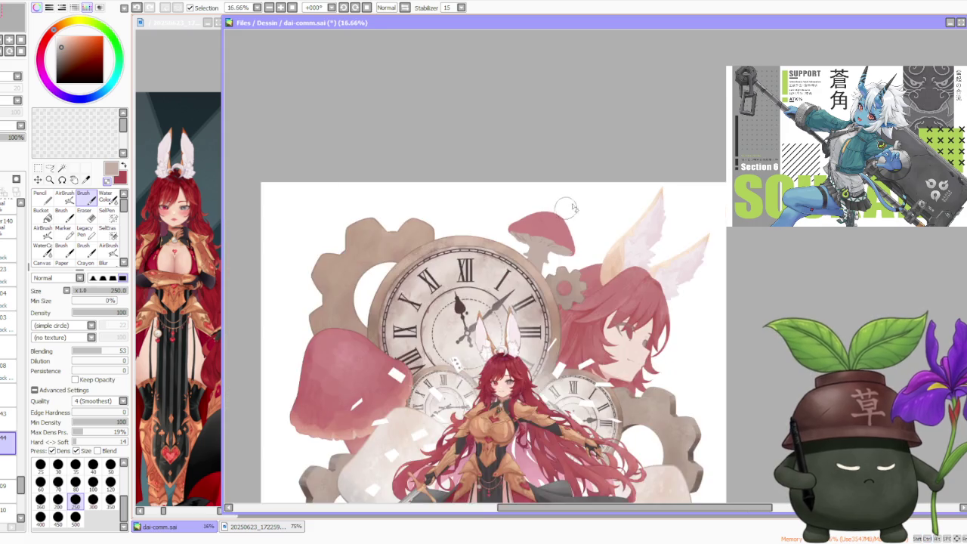
pyautogui.scroll(-2, 588, 208)
pyautogui.scroll(1, 582, 293)
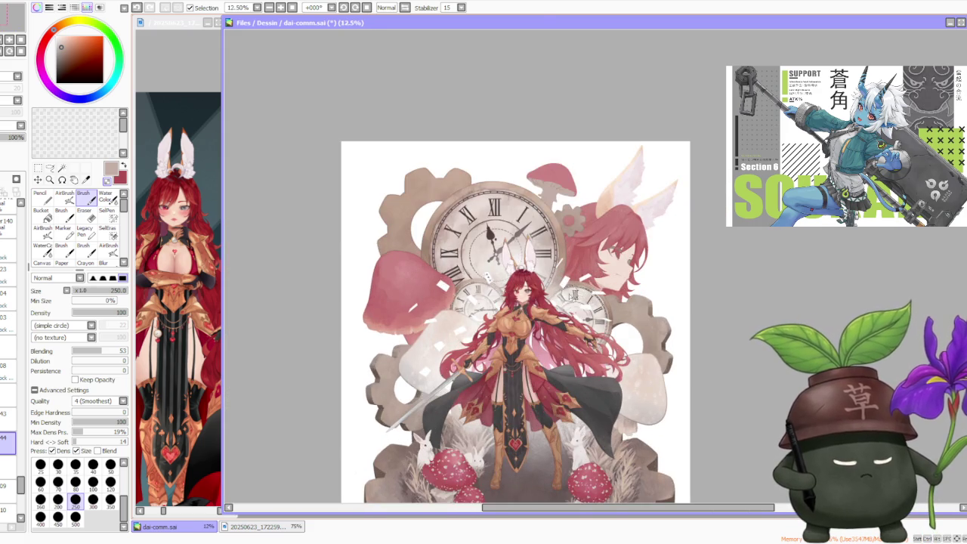
pyautogui.scroll(-1, 574, 295)
pyautogui.scroll(3, 572, 184)
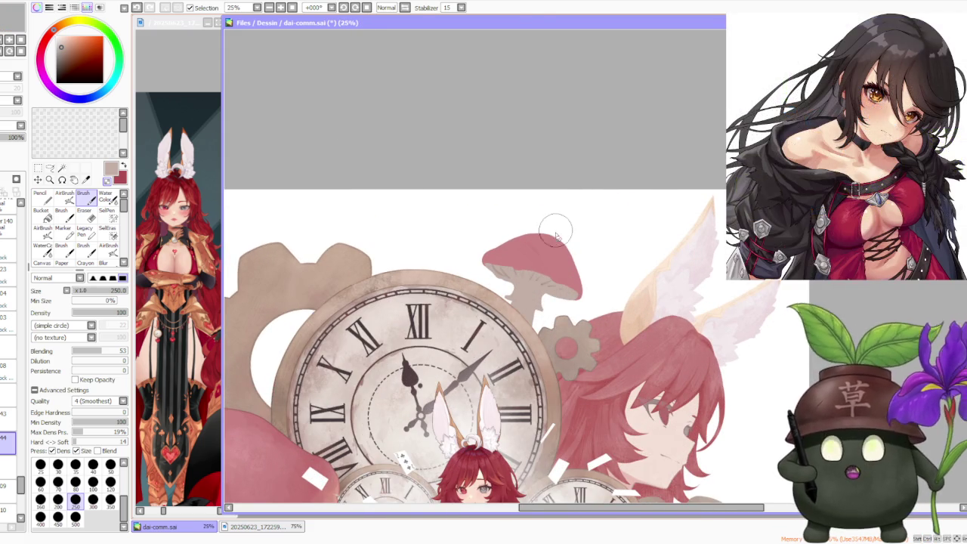
pyautogui.scroll(1, 562, 250)
pyautogui.scroll(1, 563, 250)
pyautogui.keyDown('alt'); pyautogui.click(537, 259); pyautogui.keyUp('alt')
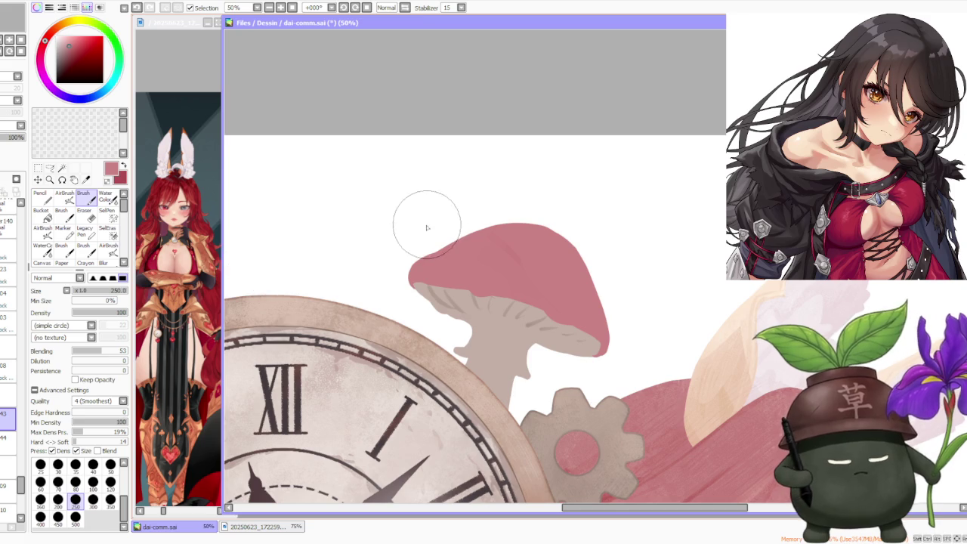
# Step: Rotate the canvas view 45 degrees twice, undo the last stroke, then turn the view upright
pyautogui.scroll(-1, 429, 174)
pyautogui.click(345, 8)
pyautogui.click(345, 8)
pyautogui.click(345, 7)
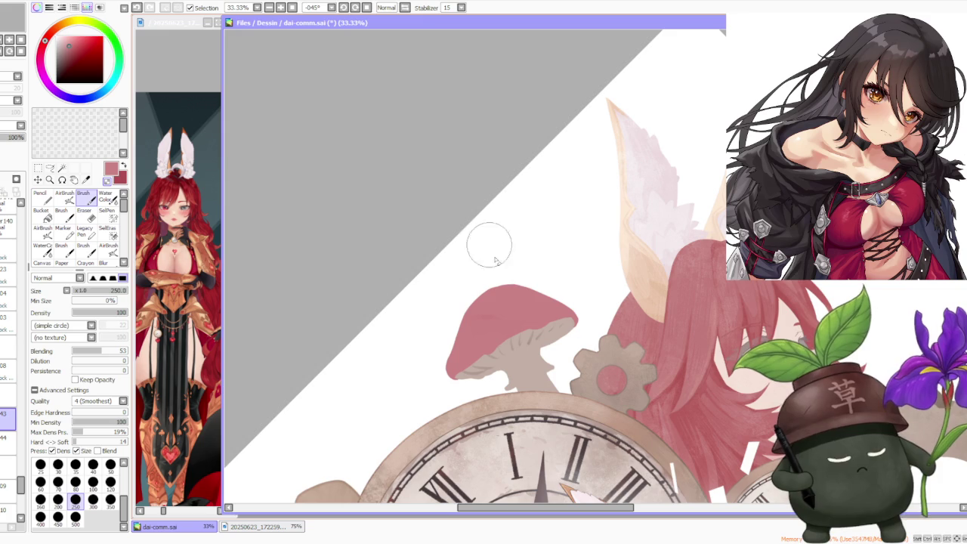
pyautogui.hotkey('ctrl', 'z')
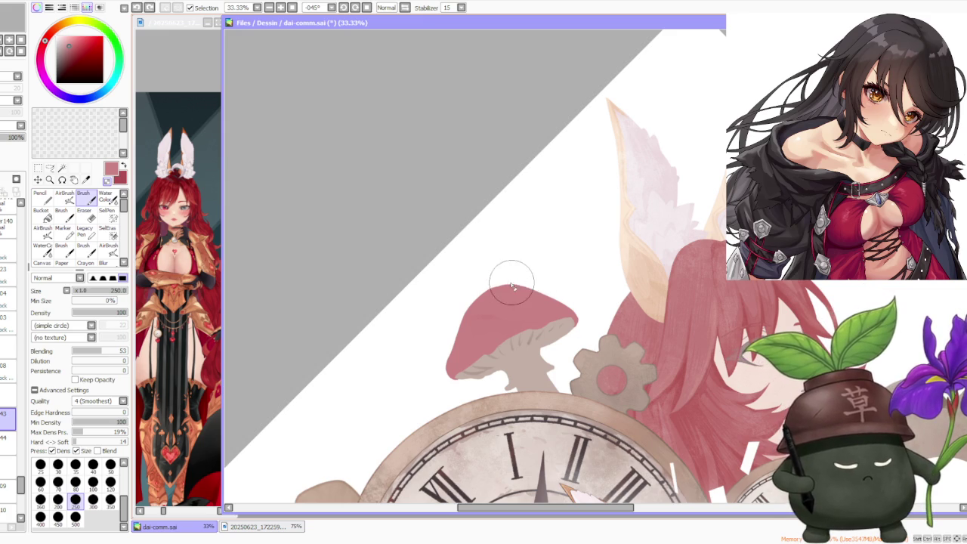
pyautogui.scroll(-1, 514, 286)
pyautogui.scroll(-1, 508, 266)
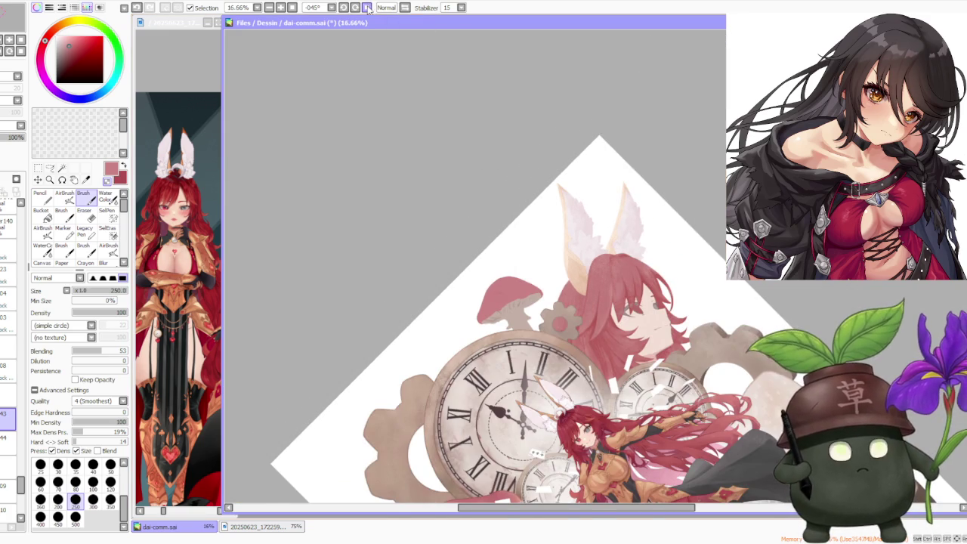
pyautogui.click(367, 7)
pyautogui.scroll(-1, 507, 157)
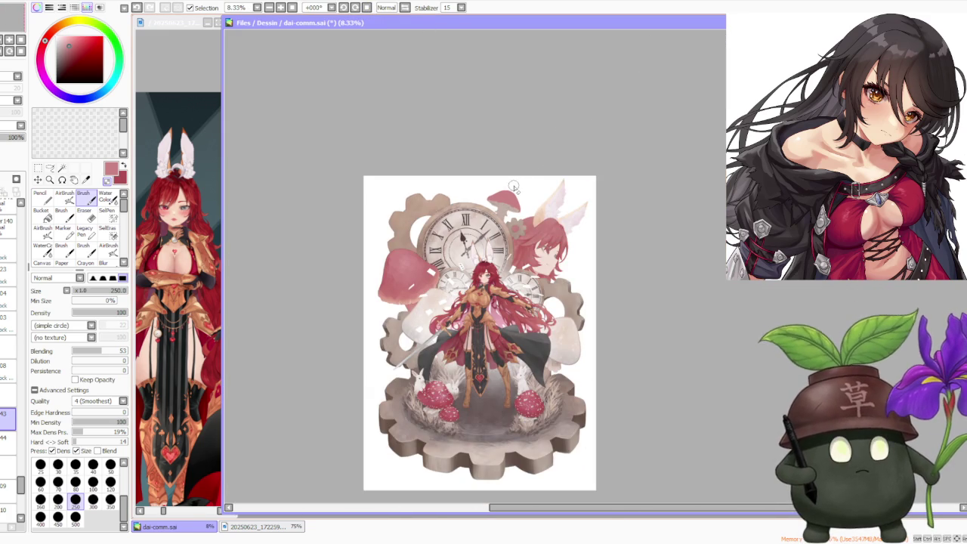
pyautogui.scroll(2, 517, 188)
pyautogui.scroll(1, 513, 192)
pyautogui.scroll(1, 508, 189)
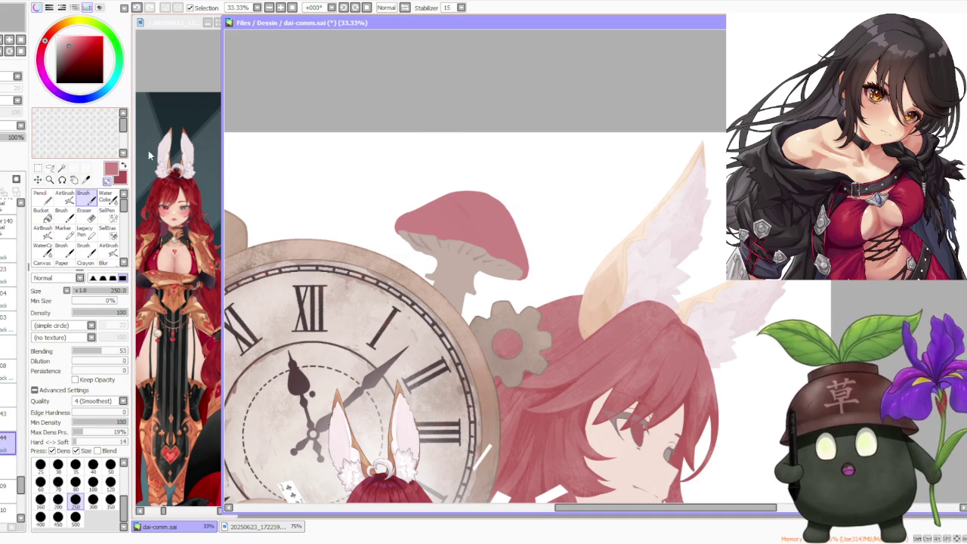
# Step: Pick the mushroom stem's beige as the painting colour
pyautogui.keyDown('alt'); pyautogui.click(446, 268); pyautogui.keyUp('alt')
pyautogui.scroll(-2, 430, 257)
pyautogui.scroll(-1, 431, 257)
pyautogui.scroll(1, 497, 420)
pyautogui.scroll(2, 509, 432)
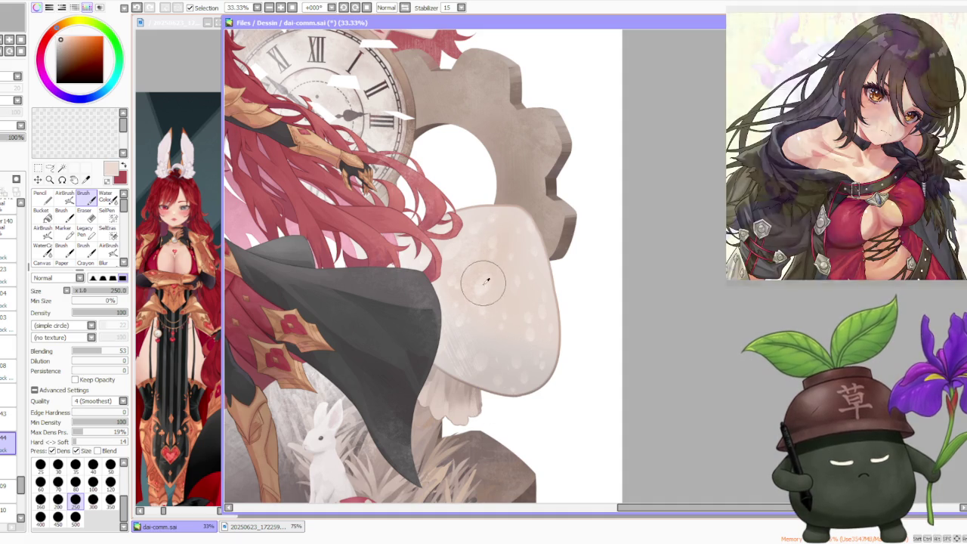
pyautogui.scroll(-5, 488, 277)
pyautogui.scroll(4, 431, 152)
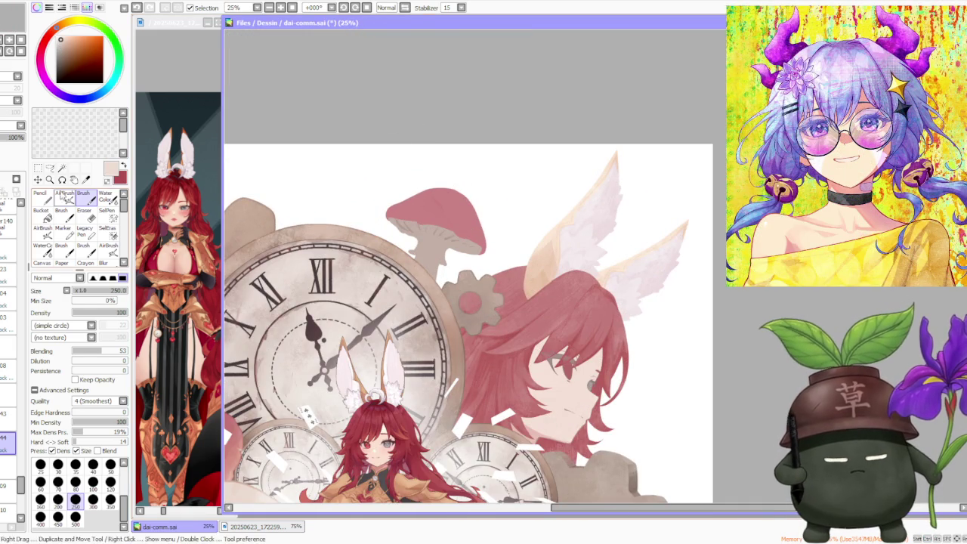
# Step: Set the AirBrush to size 120, then return to the regular Brush
pyautogui.press('v')
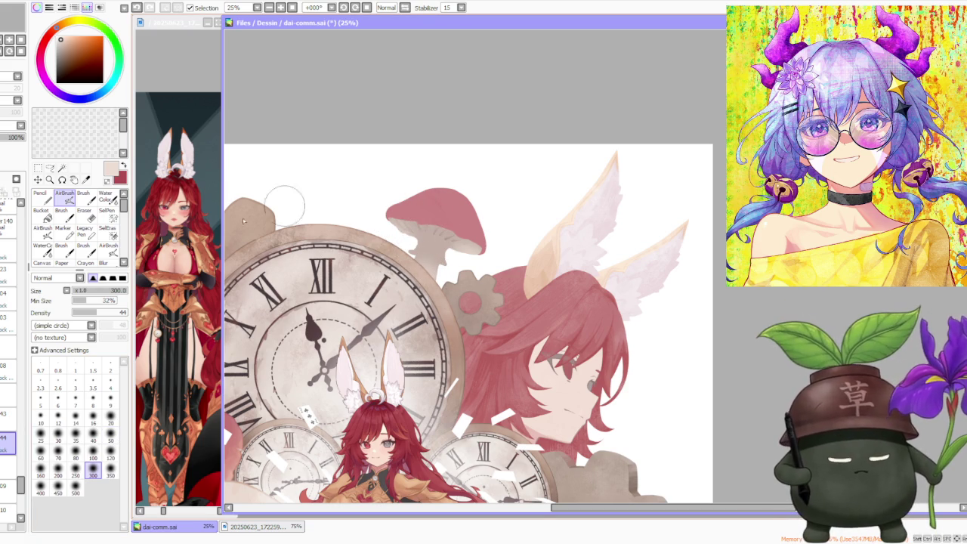
pyautogui.click(111, 451)
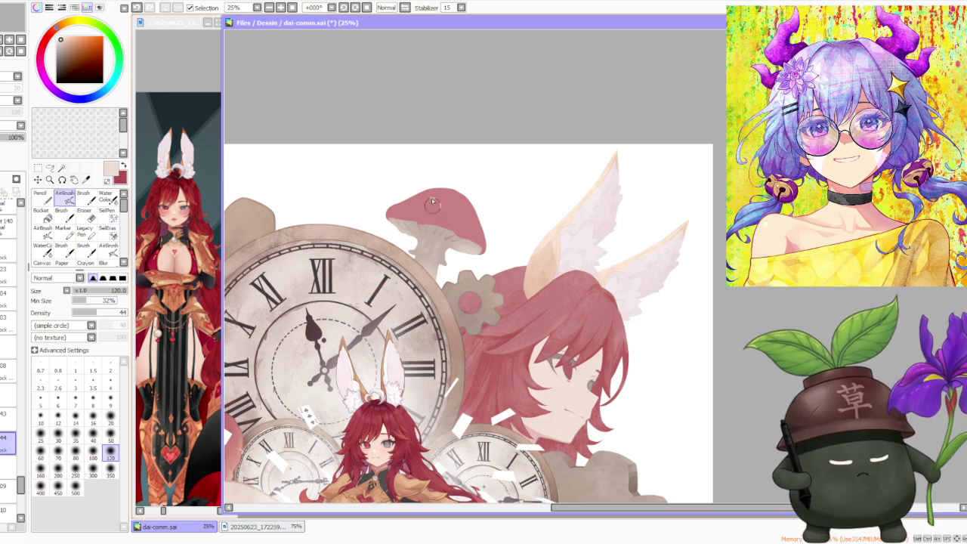
pyautogui.press('b')
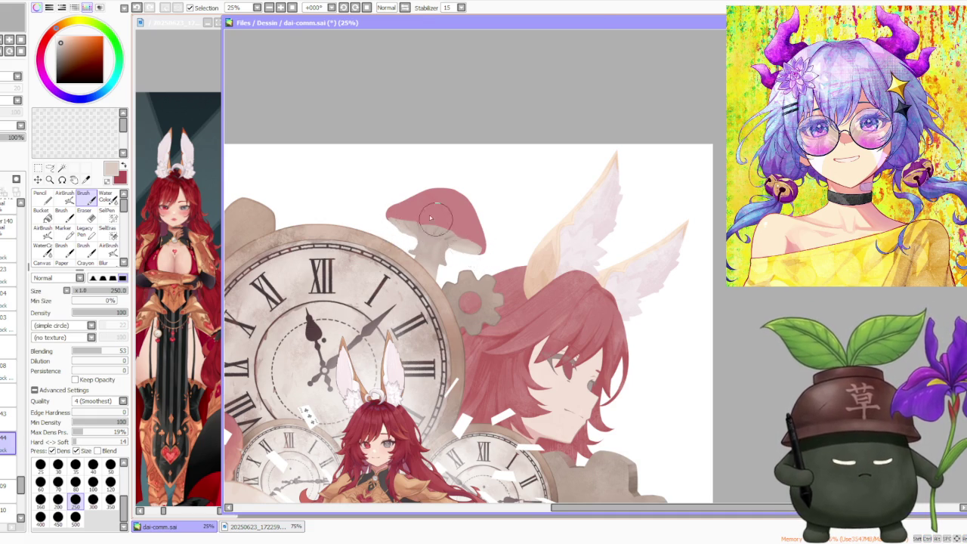
pyautogui.scroll(-1, 436, 220)
pyautogui.scroll(1, 435, 220)
pyautogui.scroll(1, 428, 200)
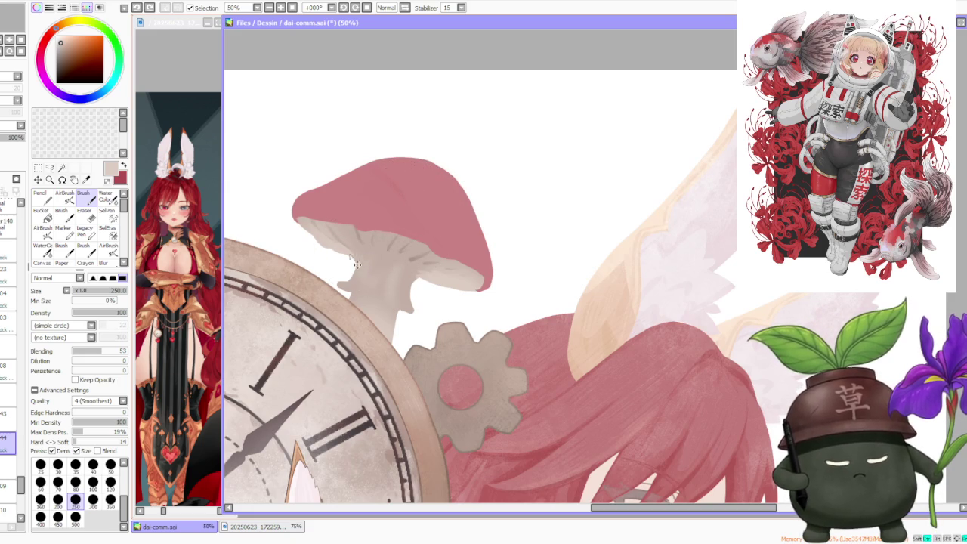
# Step: Shade the mushroom underside with a size-50 AirBrush, then switch back to the Brush
pyautogui.click(65, 197)
pyautogui.click(110, 436)
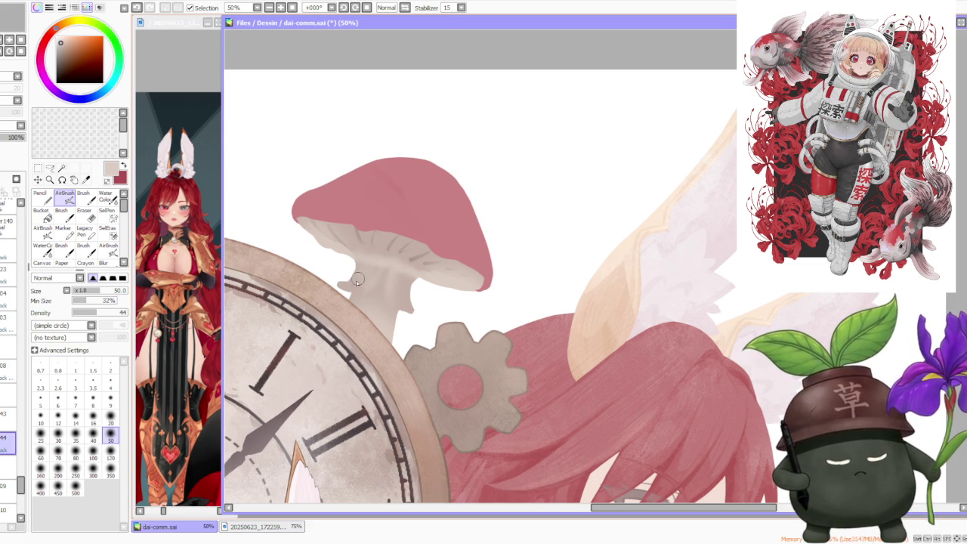
pyautogui.scroll(-1, 406, 293)
pyautogui.scroll(-1, 401, 257)
pyautogui.scroll(1, 392, 217)
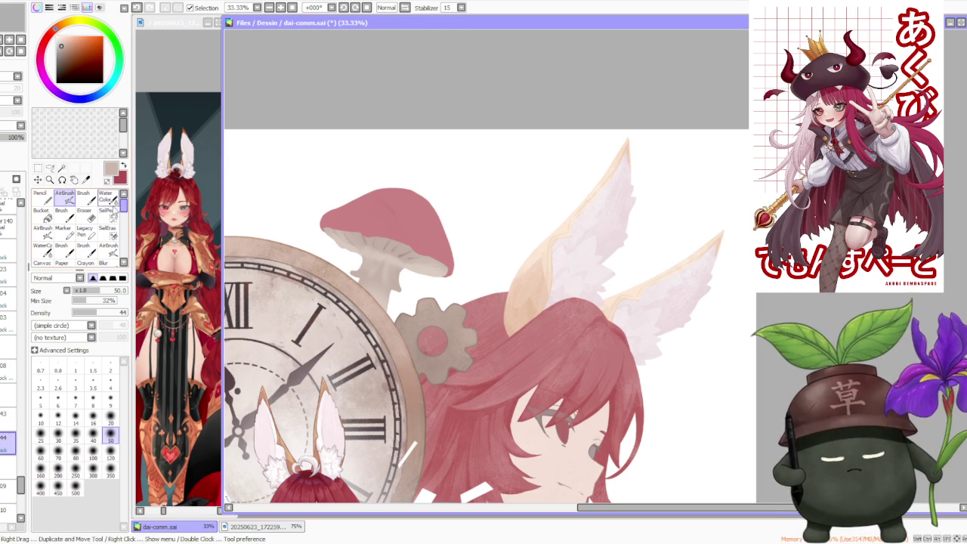
pyautogui.click(85, 195)
pyautogui.scroll(1, 362, 241)
pyautogui.scroll(1, 366, 250)
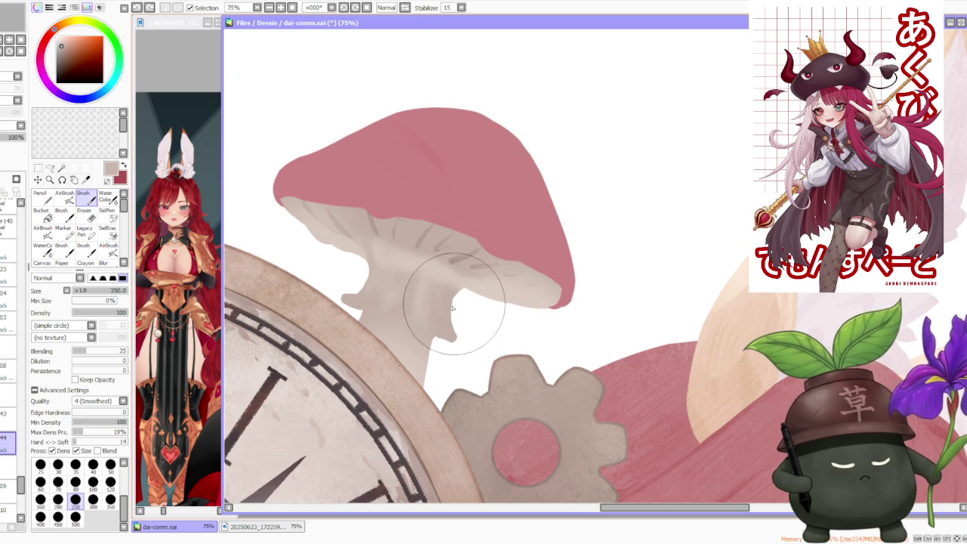
# Step: Brush beige over the stem's left-edge notch and add gill strokes under the cap
pyautogui.scroll(-4, 464, 252)
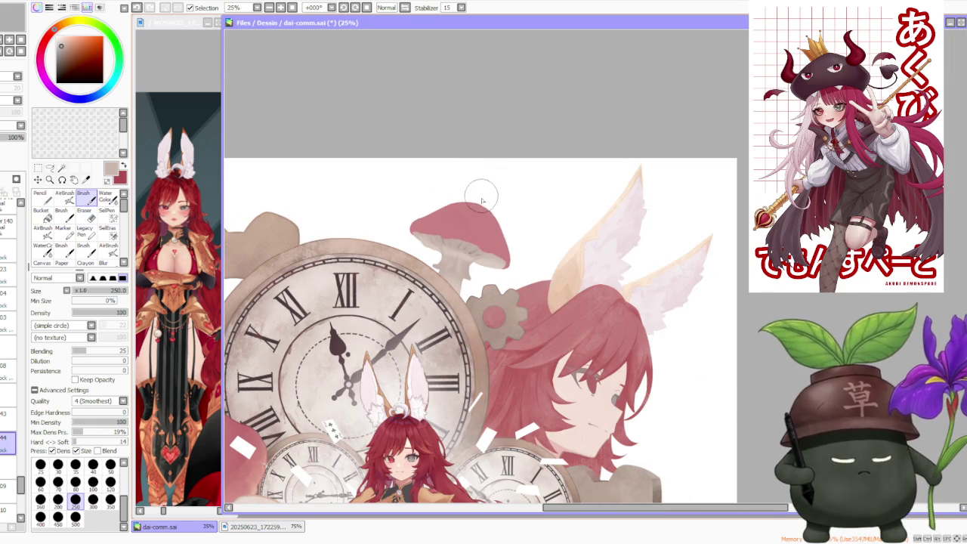
pyautogui.scroll(1, 461, 219)
pyautogui.scroll(1, 461, 217)
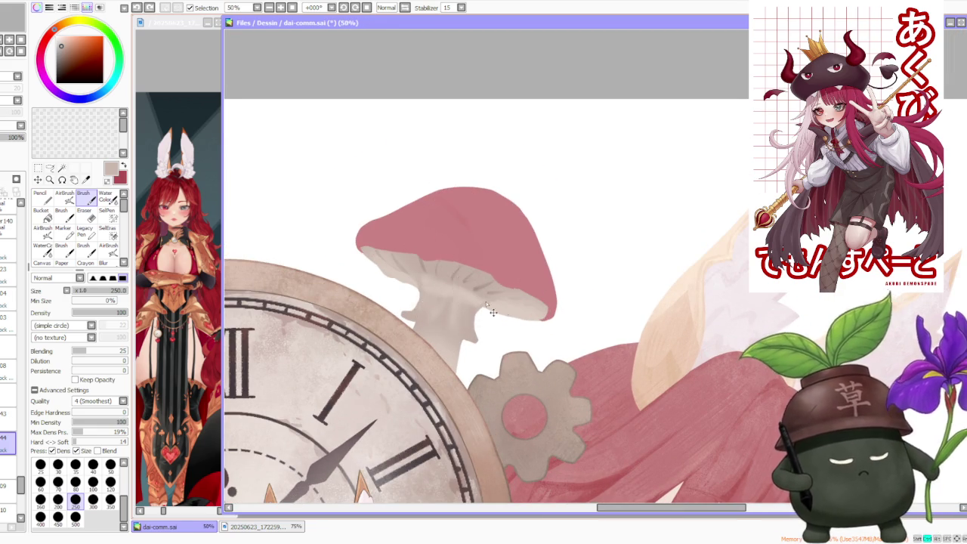
pyautogui.scroll(1, 486, 304)
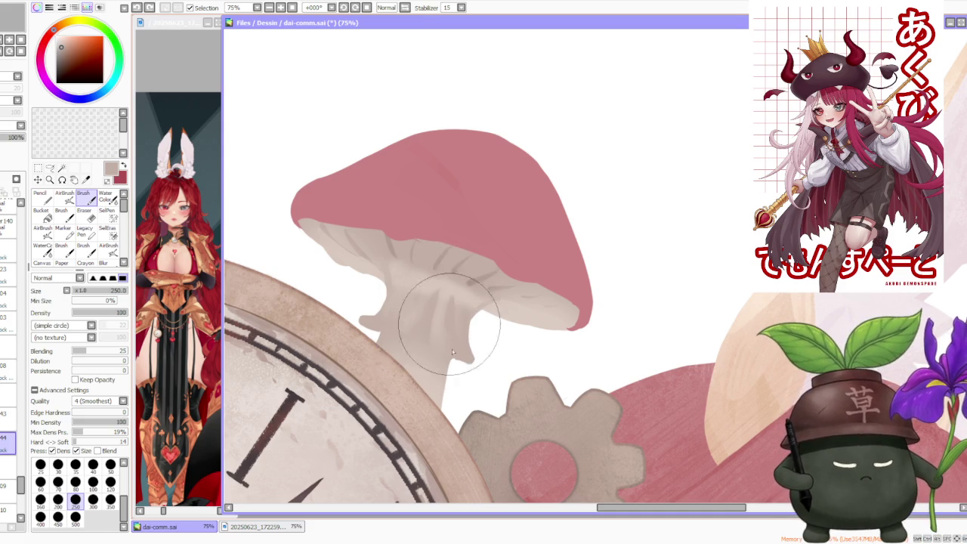
pyautogui.moveTo(398, 292)
pyautogui.mouseDown()
pyautogui.moveTo(426, 262)
pyautogui.moveTo(428, 305)
pyautogui.mouseUp()
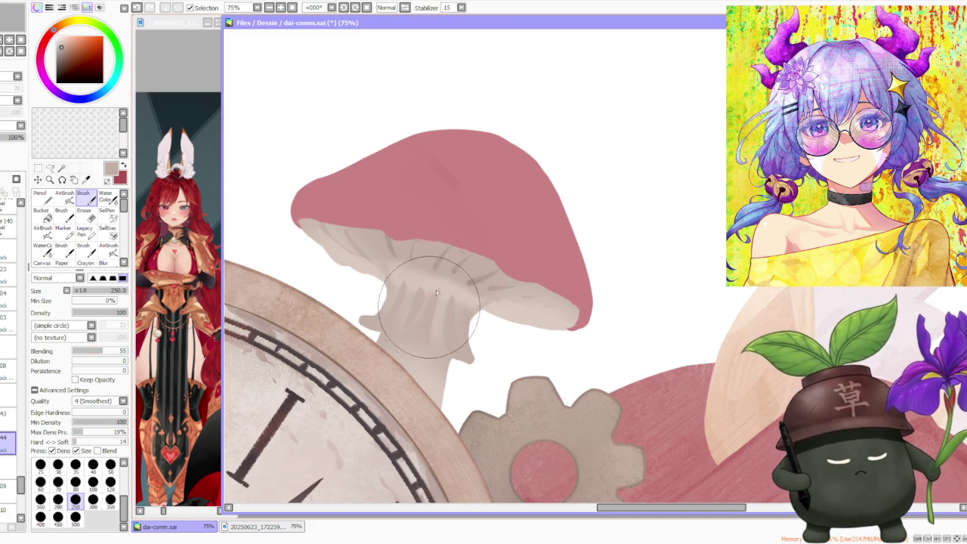
pyautogui.moveTo(429, 312)
pyautogui.mouseDown()
pyautogui.moveTo(420, 272)
pyautogui.moveTo(404, 309)
pyautogui.moveTo(440, 293)
pyautogui.moveTo(464, 340)
pyautogui.moveTo(491, 323)
pyautogui.moveTo(486, 272)
pyautogui.moveTo(443, 302)
pyautogui.moveTo(417, 305)
pyautogui.moveTo(430, 282)
pyautogui.moveTo(412, 333)
pyautogui.moveTo(445, 352)
pyautogui.moveTo(462, 300)
pyautogui.moveTo(459, 327)
pyautogui.moveTo(484, 303)
pyautogui.moveTo(454, 333)
pyautogui.moveTo(423, 287)
pyautogui.moveTo(416, 294)
pyautogui.moveTo(410, 280)
pyautogui.moveTo(388, 291)
pyautogui.moveTo(400, 280)
pyautogui.moveTo(414, 317)
pyautogui.moveTo(408, 331)
pyautogui.moveTo(420, 313)
pyautogui.moveTo(434, 313)
pyautogui.moveTo(471, 345)
pyautogui.moveTo(402, 307)
pyautogui.moveTo(388, 310)
pyautogui.moveTo(401, 297)
pyautogui.mouseUp()
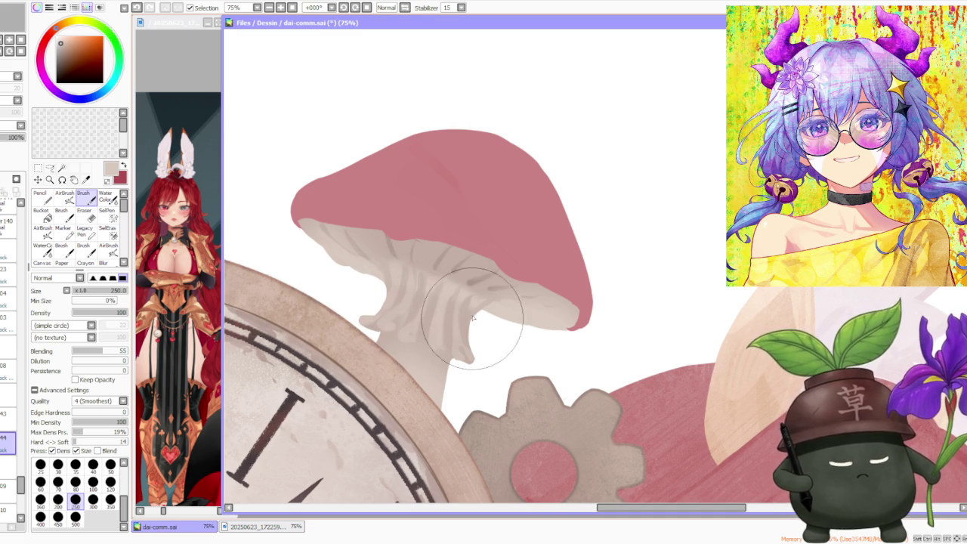
pyautogui.scroll(-3, 465, 302)
pyautogui.scroll(-2, 454, 260)
pyautogui.scroll(-1, 484, 253)
pyautogui.scroll(1, 483, 253)
pyautogui.scroll(5, 478, 257)
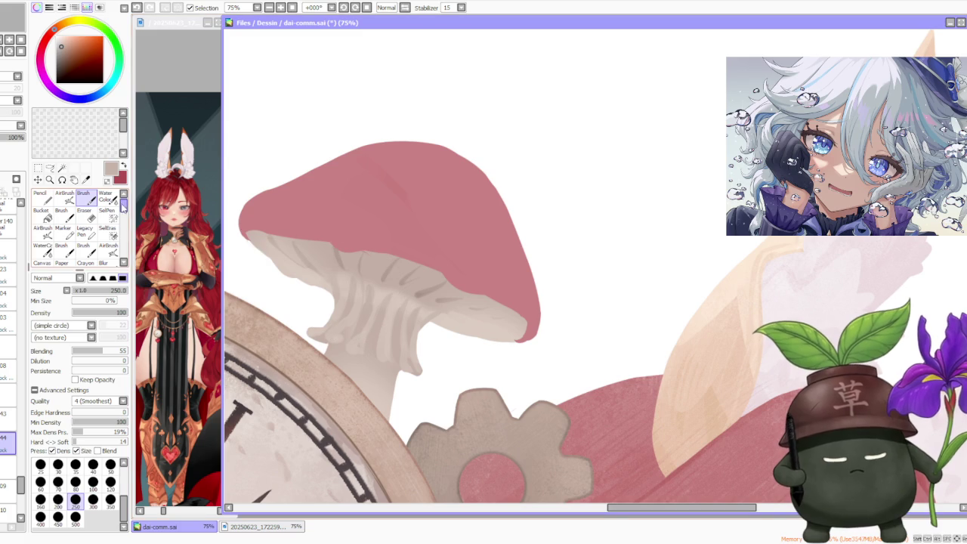
# Step: Blend the stem's streaks and add faint stripes to the stem and gills
pyautogui.moveTo(323, 219)
pyautogui.mouseDown()
pyautogui.moveTo(345, 291)
pyautogui.moveTo(370, 299)
pyautogui.moveTo(360, 321)
pyautogui.moveTo(360, 295)
pyautogui.moveTo(374, 339)
pyautogui.mouseUp()
pyautogui.moveTo(383, 306)
pyautogui.mouseDown()
pyautogui.moveTo(379, 318)
pyautogui.moveTo(401, 353)
pyautogui.moveTo(399, 308)
pyautogui.moveTo(411, 322)
pyautogui.moveTo(409, 346)
pyautogui.moveTo(384, 323)
pyautogui.moveTo(346, 317)
pyautogui.moveTo(348, 279)
pyautogui.moveTo(331, 328)
pyautogui.moveTo(325, 313)
pyautogui.moveTo(341, 347)
pyautogui.moveTo(363, 300)
pyautogui.moveTo(378, 347)
pyautogui.moveTo(355, 317)
pyautogui.moveTo(382, 297)
pyautogui.moveTo(370, 333)
pyautogui.moveTo(347, 323)
pyautogui.moveTo(359, 317)
pyautogui.moveTo(390, 338)
pyautogui.mouseUp()
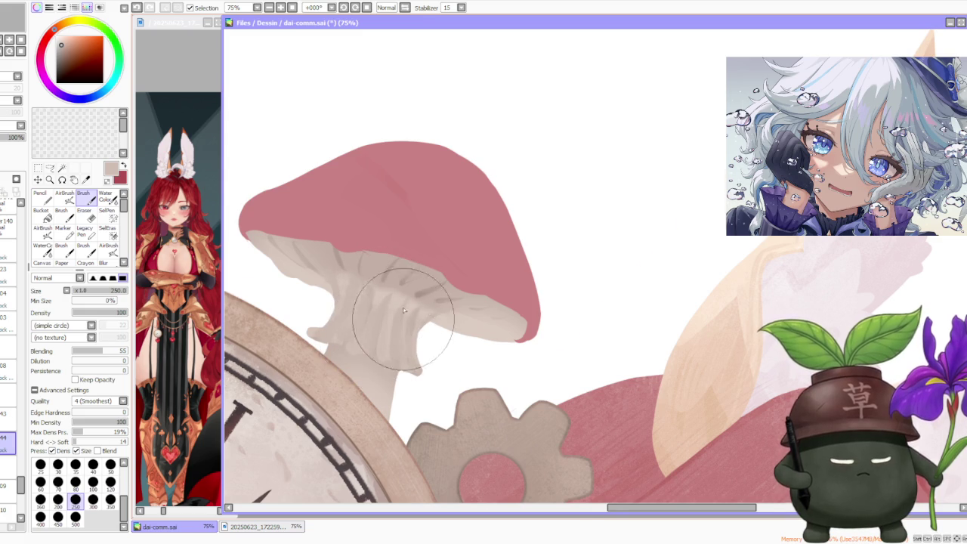
pyautogui.scroll(-5, 423, 227)
pyautogui.scroll(-1, 440, 233)
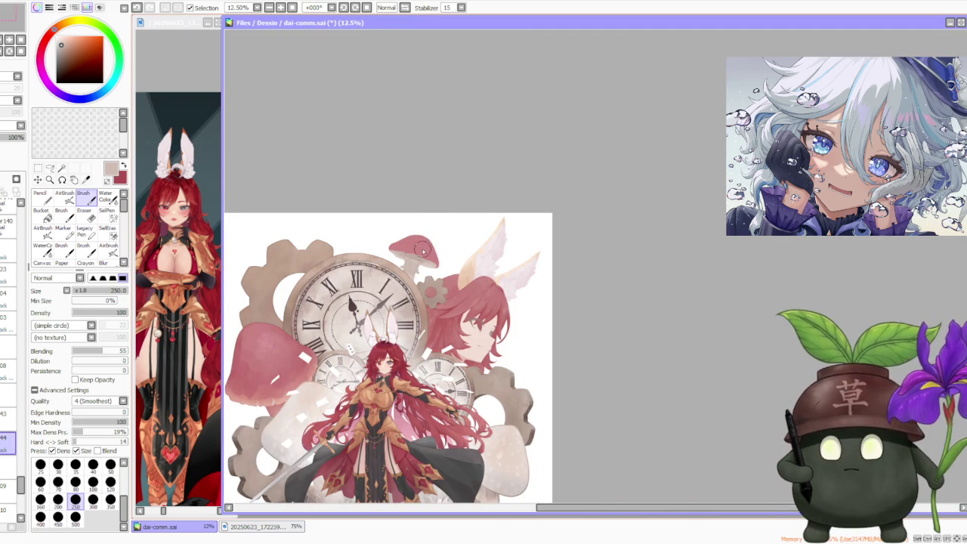
pyautogui.scroll(1, 425, 257)
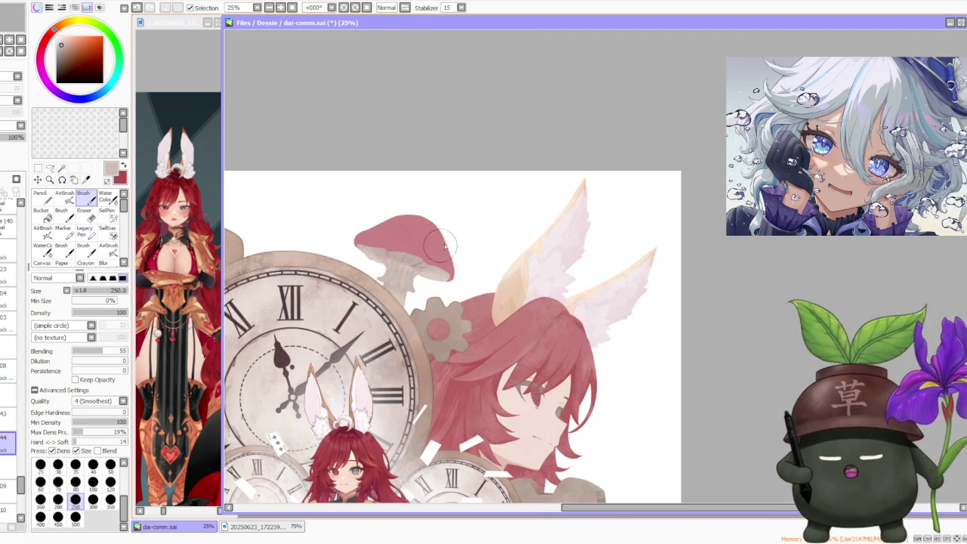
pyautogui.scroll(2, 426, 257)
pyautogui.scroll(-1, 392, 245)
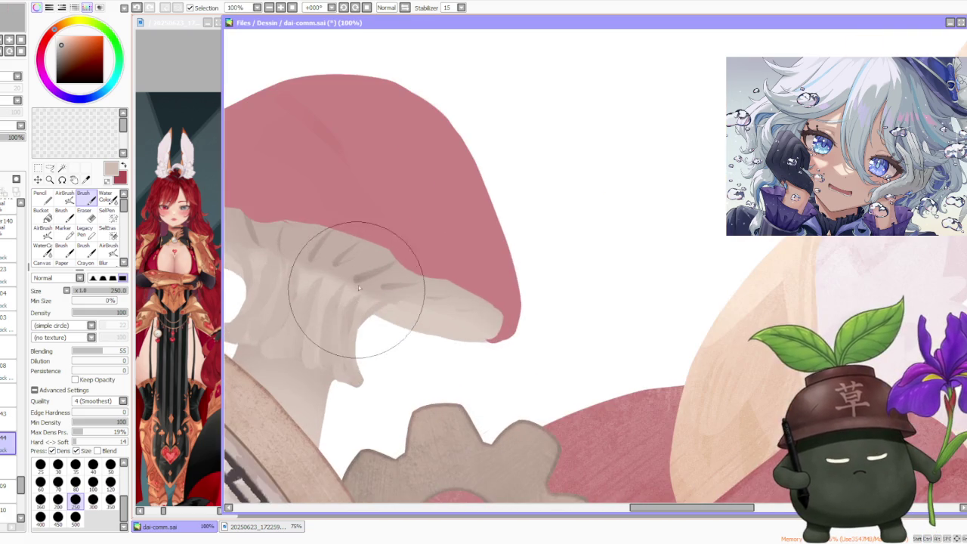
pyautogui.scroll(-1, 335, 269)
# Step: Set the brush to size 120 with blending lowered to 29, then raised to about 57
pyautogui.click(111, 482)
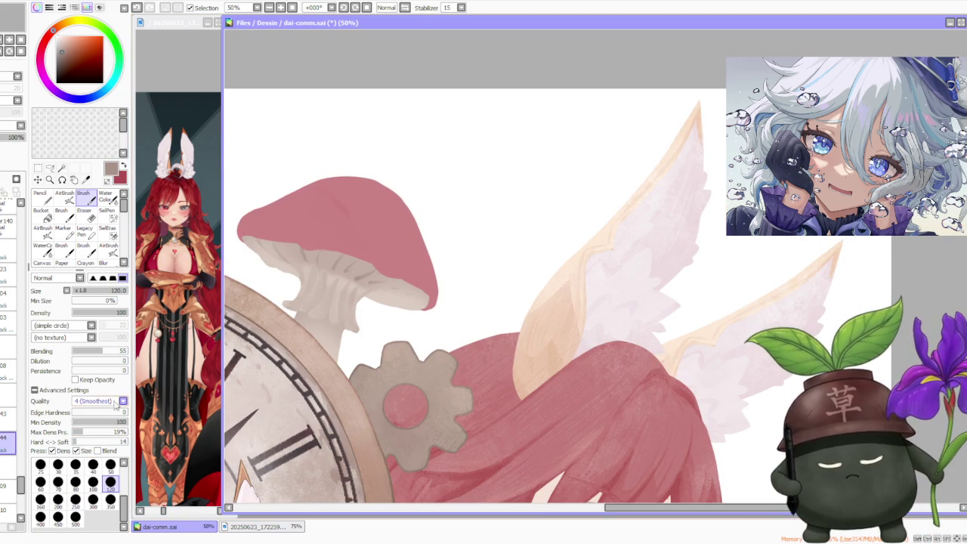
pyautogui.moveTo(101, 353); pyautogui.dragTo(87, 352)
pyautogui.scroll(1, 376, 299)
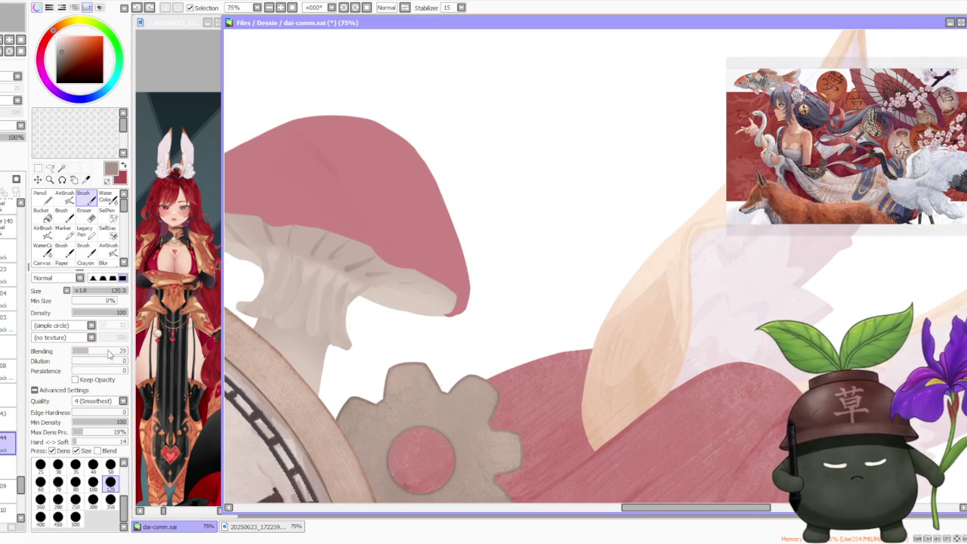
pyautogui.click(102, 352)
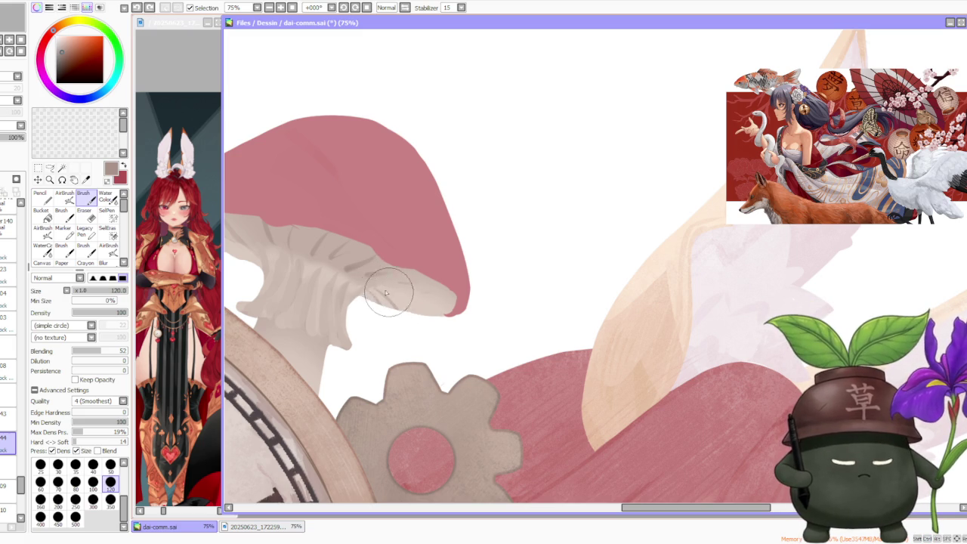
# Step: Test short strokes under the cap, comparing with undo/redo, then pick the underside's light beige
pyautogui.hotkey('ctrl', 'z')
pyautogui.moveTo(384, 294); pyautogui.dragTo(399, 302)
pyautogui.hotkey('ctrl', 'z')
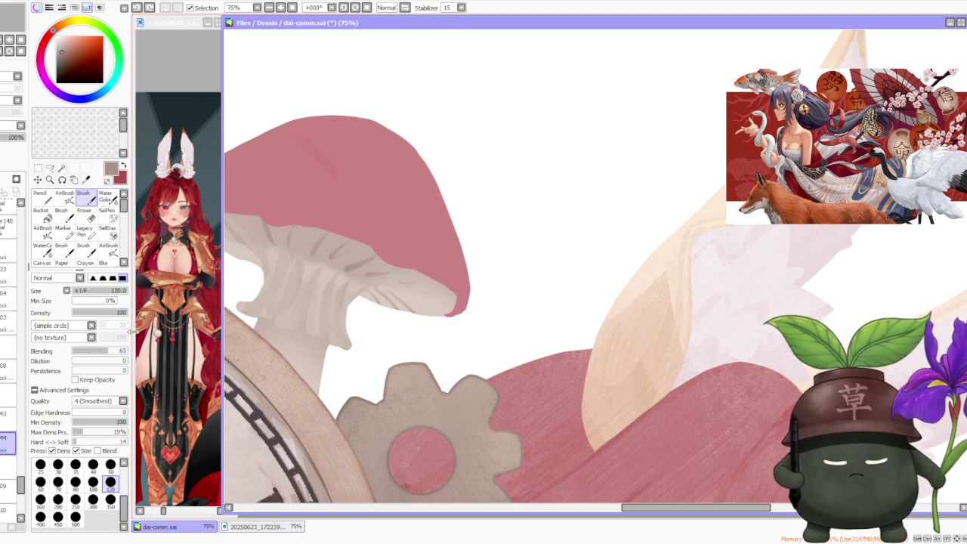
pyautogui.moveTo(417, 313); pyautogui.dragTo(431, 317)
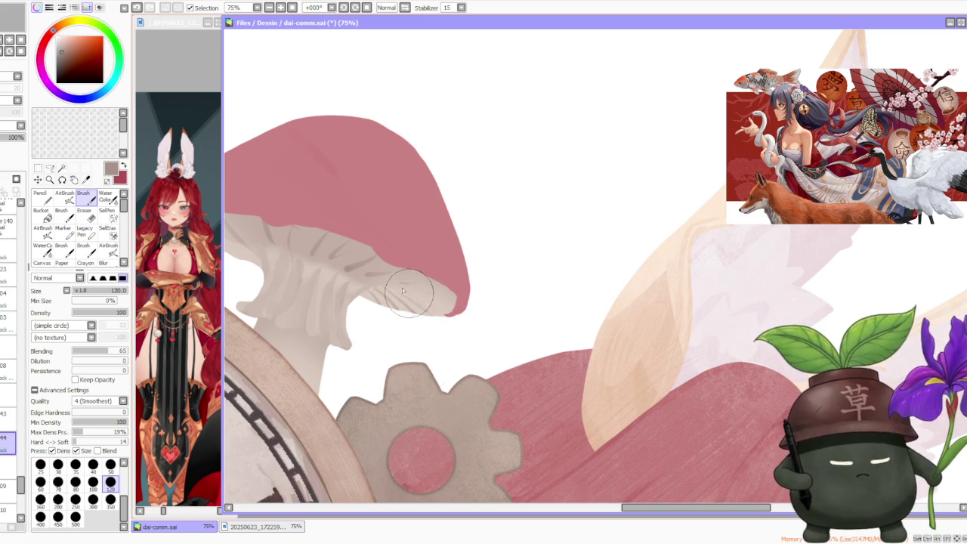
pyautogui.hotkey('ctrl', 'z')
pyautogui.hotkey('ctrl', 'y')
pyautogui.hotkey('ctrl', 'z')
pyautogui.hotkey('ctrl', 'y')
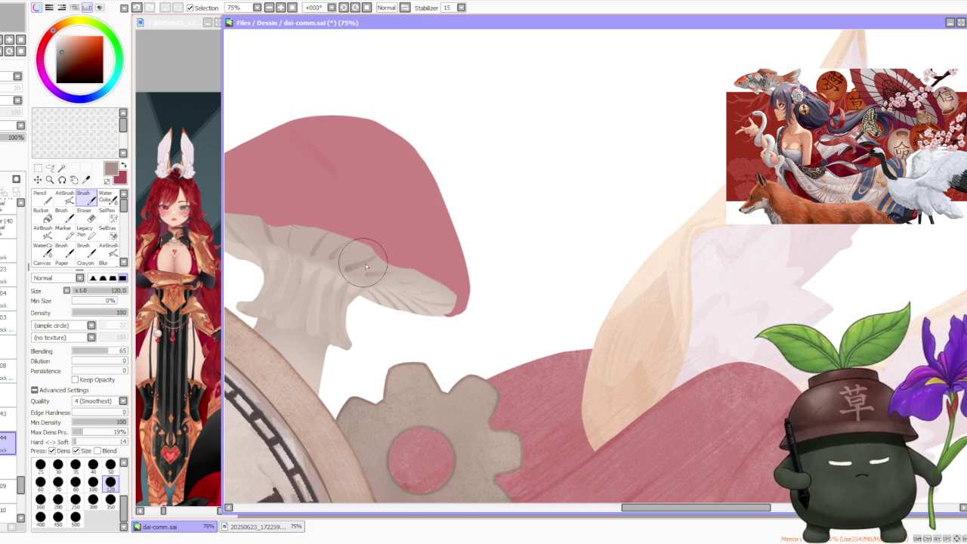
pyautogui.hotkey('ctrl', 'z')
pyautogui.hotkey('ctrl', 'z')
pyautogui.hotkey('ctrl', 'y')
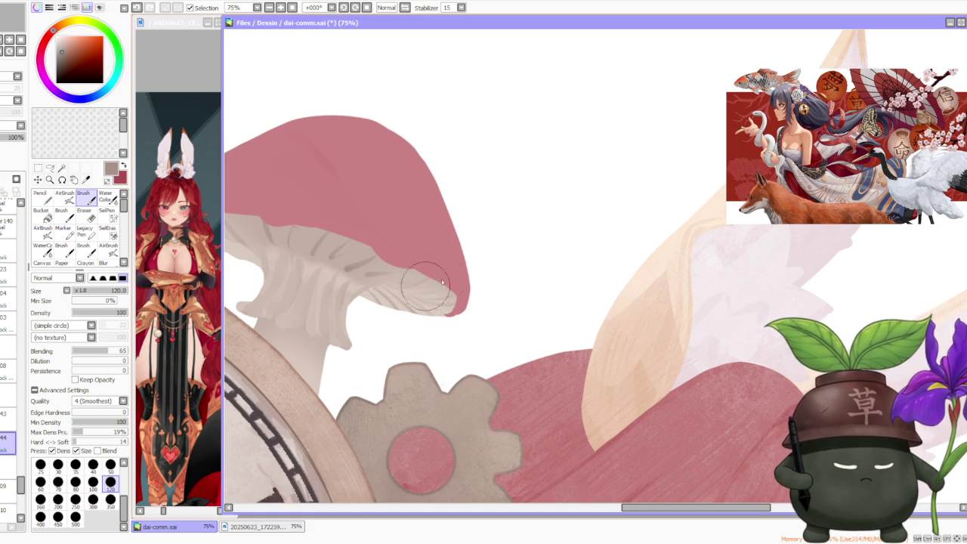
pyautogui.keyDown('alt'); pyautogui.click(390, 299); pyautogui.keyUp('alt')
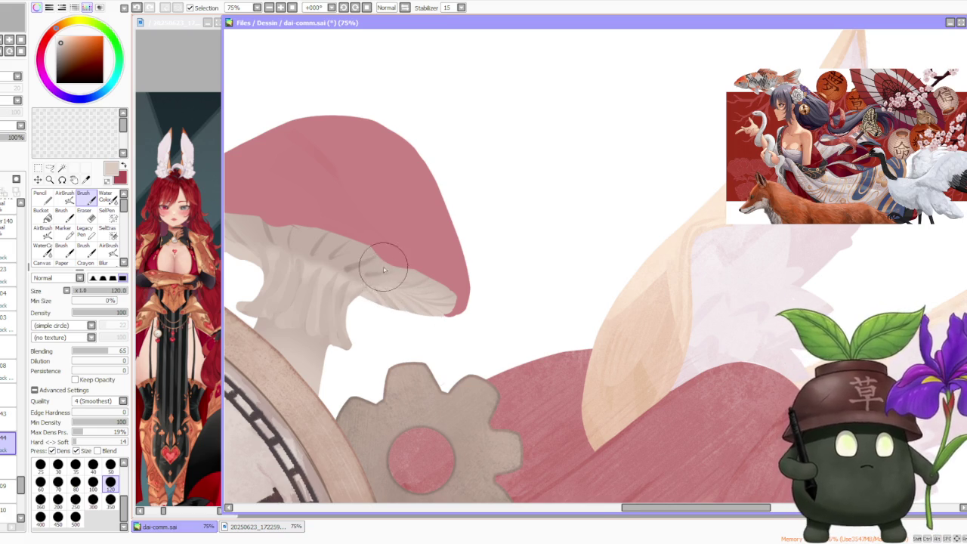
pyautogui.scroll(-3, 390, 296)
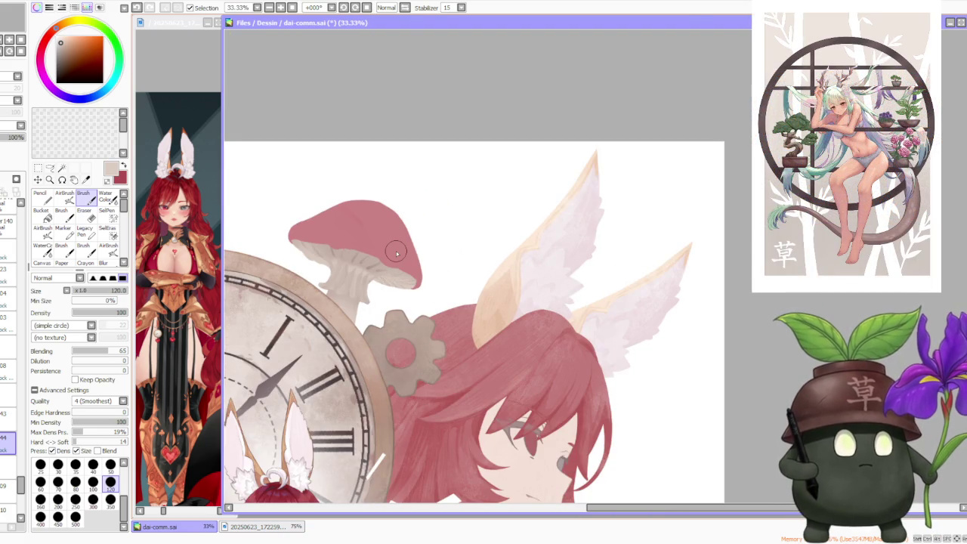
pyautogui.scroll(-2, 560, 257)
pyautogui.scroll(-1, 490, 237)
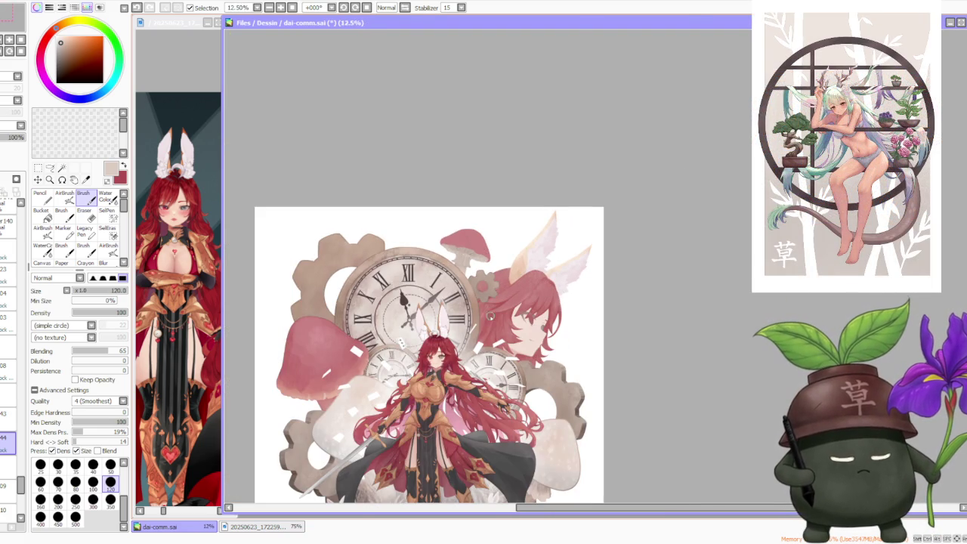
pyautogui.scroll(-1, 557, 311)
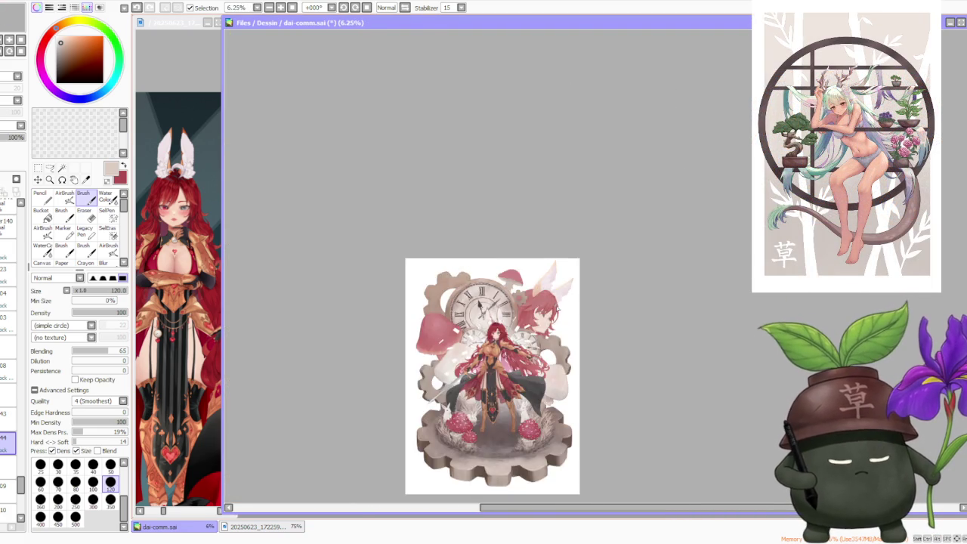
pyautogui.scroll(2, 530, 434)
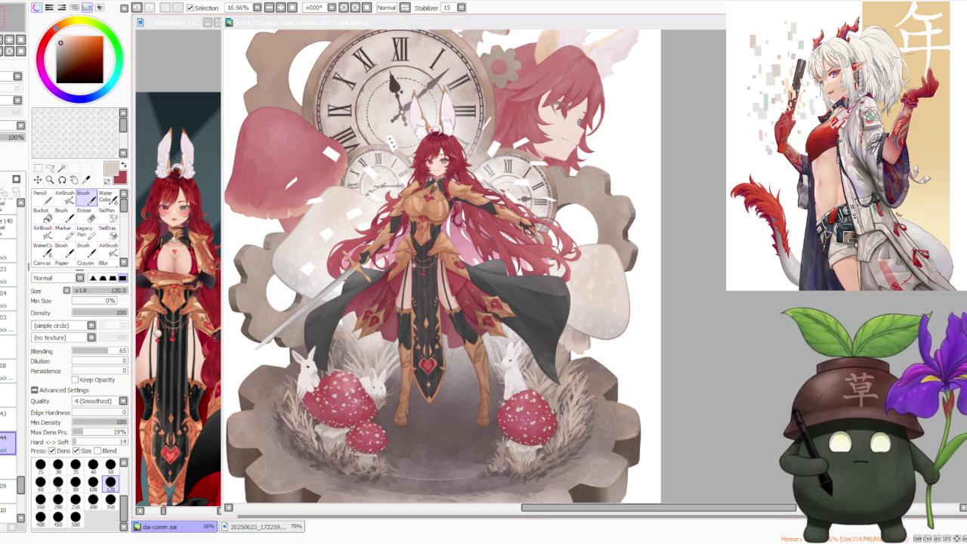
# Step: Return to the canvas and zoom around the mushrooms flanking the clock to keep painting
pyautogui.click(695, 192)
pyautogui.scroll(-1, 695, 192)
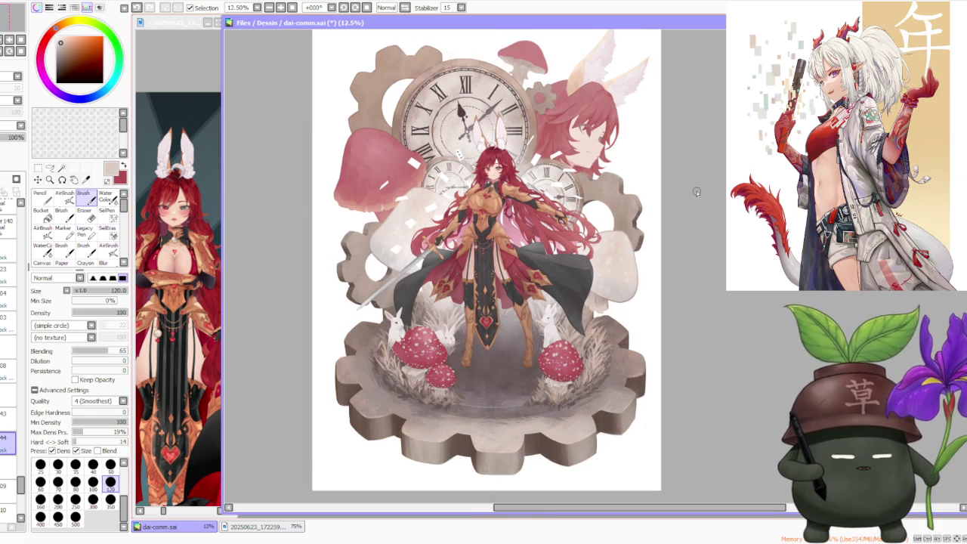
pyautogui.scroll(1, 568, 167)
pyautogui.scroll(-2, 557, 160)
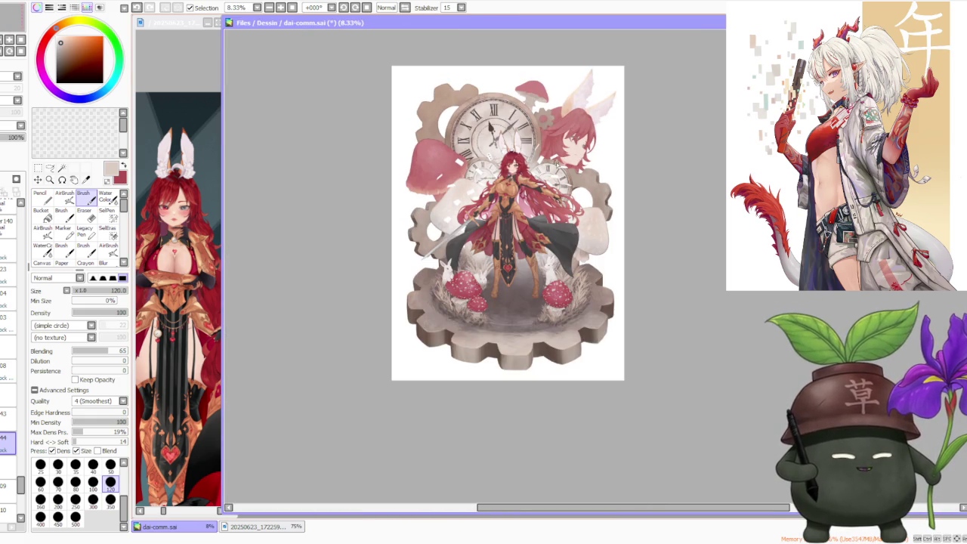
pyautogui.scroll(3, 539, 108)
pyautogui.scroll(-3, 538, 113)
pyautogui.scroll(3, 539, 121)
pyautogui.scroll(1, 539, 130)
pyautogui.scroll(1, 539, 130)
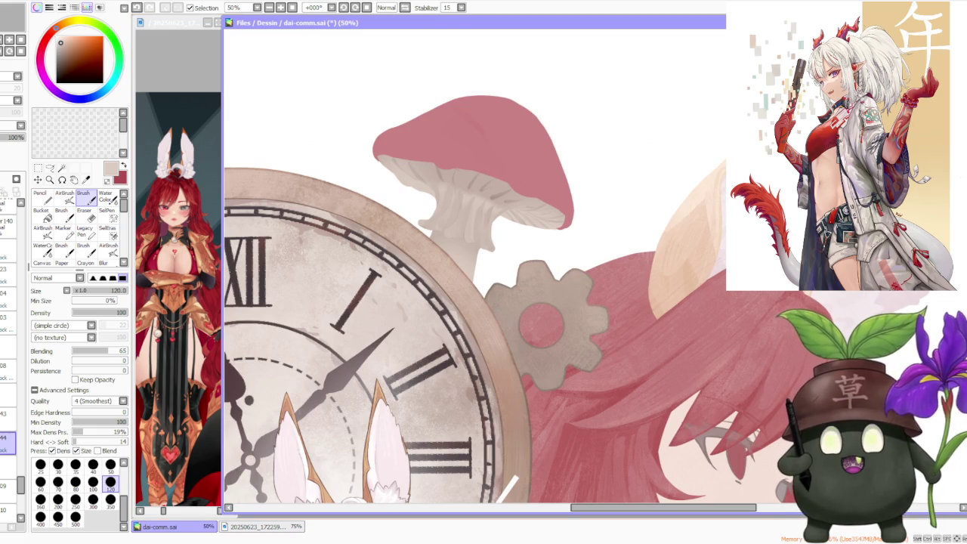
pyautogui.scroll(-2, 525, 179)
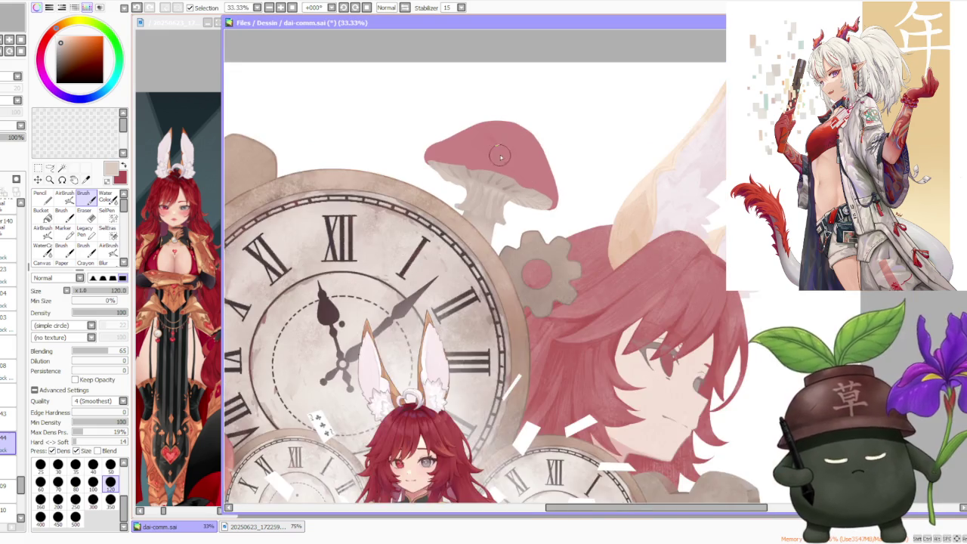
pyautogui.scroll(-1, 491, 163)
pyautogui.scroll(-1, 468, 153)
pyautogui.scroll(1, 453, 355)
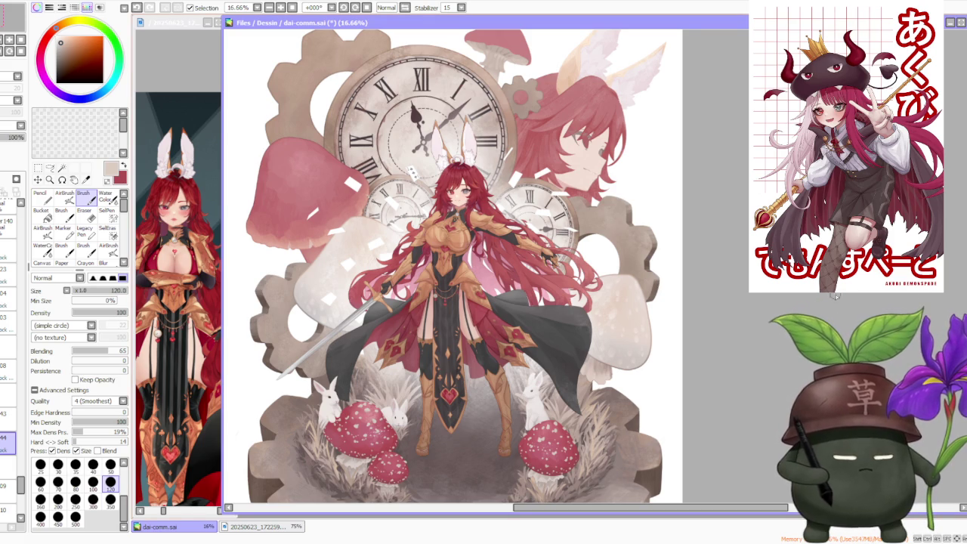
pyautogui.scroll(-1, 453, 271)
# Step: Zoom in and out around the canvas to survey the illustration
pyautogui.scroll(-1, 701, 145)
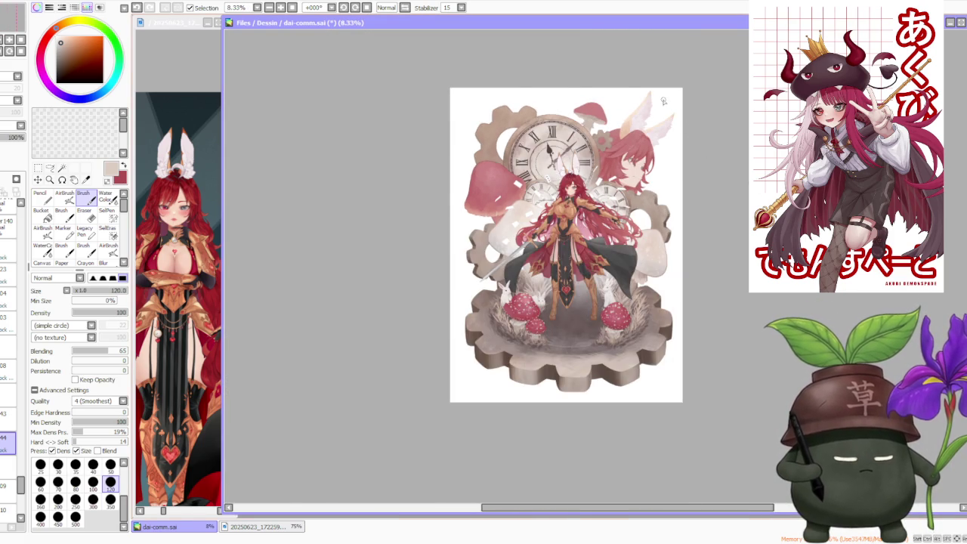
pyautogui.scroll(2, 625, 91)
pyautogui.scroll(1, 578, 96)
pyautogui.scroll(1, 523, 89)
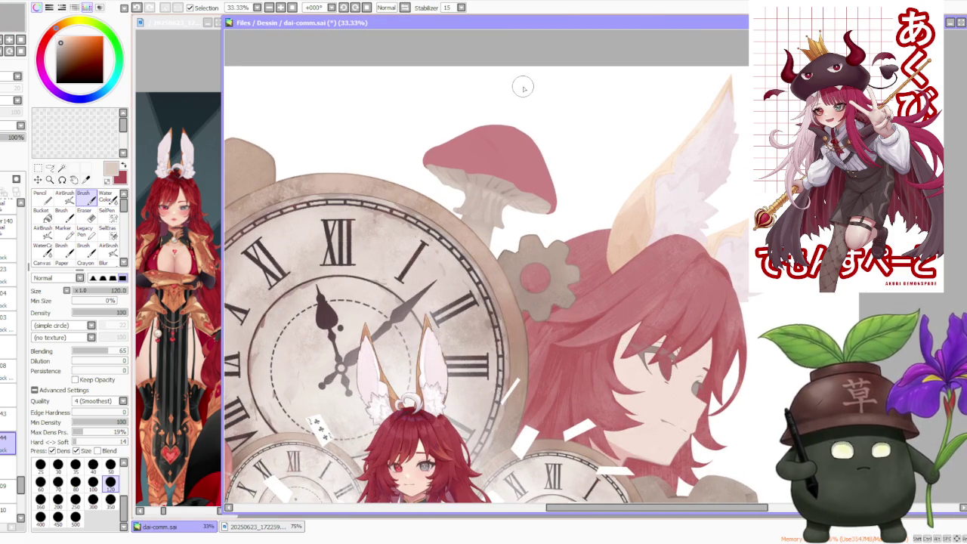
pyautogui.scroll(-2, 522, 93)
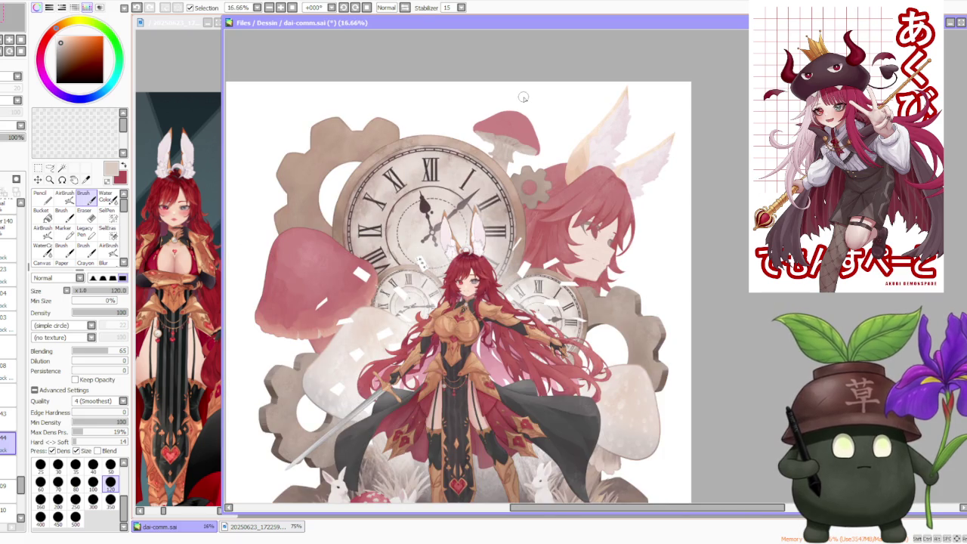
pyautogui.scroll(-1, 522, 97)
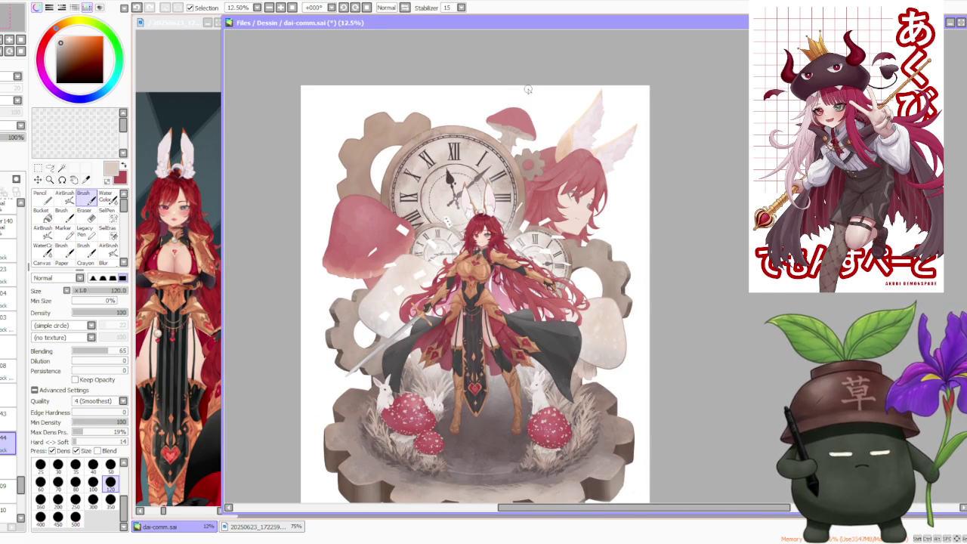
pyautogui.scroll(2, 528, 89)
pyautogui.scroll(1, 521, 92)
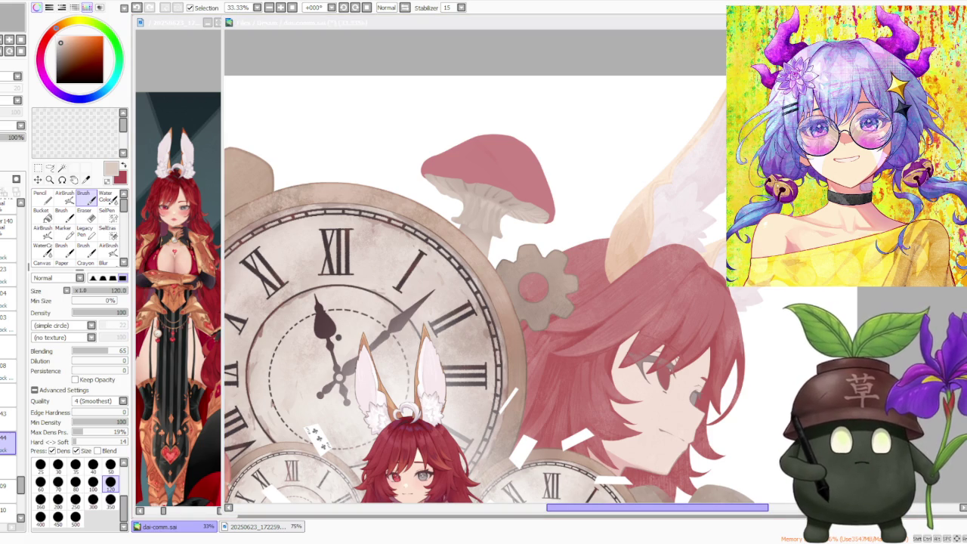
pyautogui.scroll(-1, 841, 438)
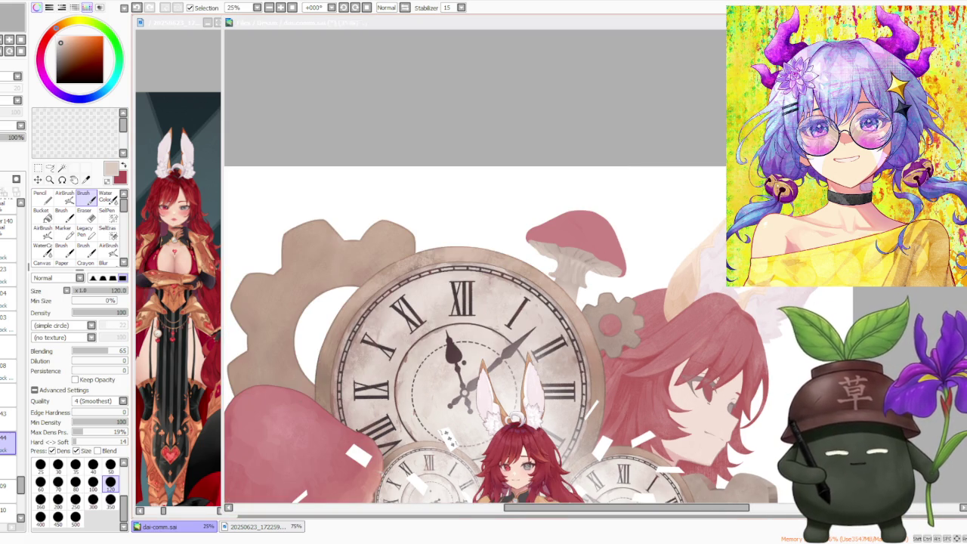
pyautogui.scroll(-1, 671, 211)
pyautogui.scroll(1, 689, 254)
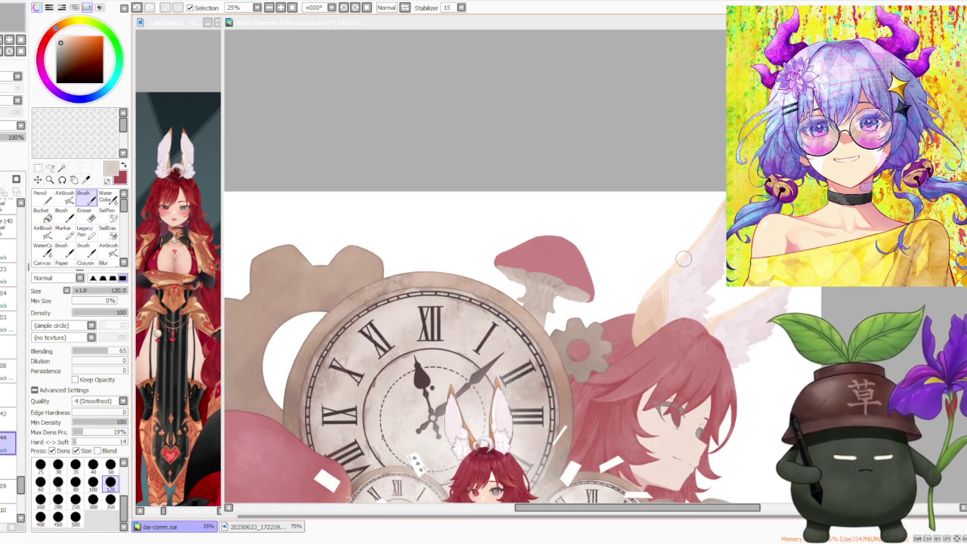
# Step: Focus the document window and zoom to 50% on the red mushroom above the large clock
pyautogui.click(608, 125)
pyautogui.scroll(1, 556, 267)
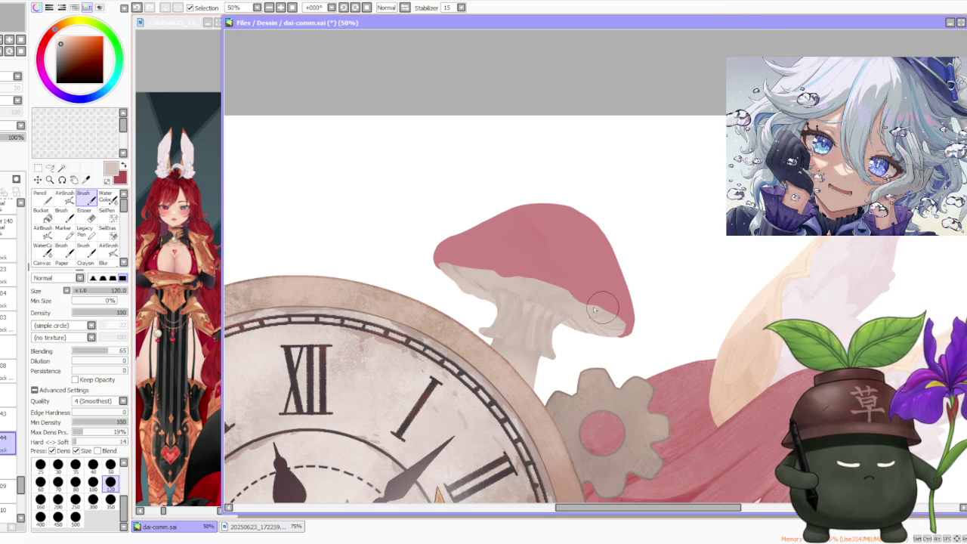
pyautogui.scroll(-1, 600, 287)
# Step: Sample the mushroom stem's beige and lower brush blending from 65 to 25
pyautogui.scroll(-1, 600, 280)
pyautogui.scroll(2, 599, 261)
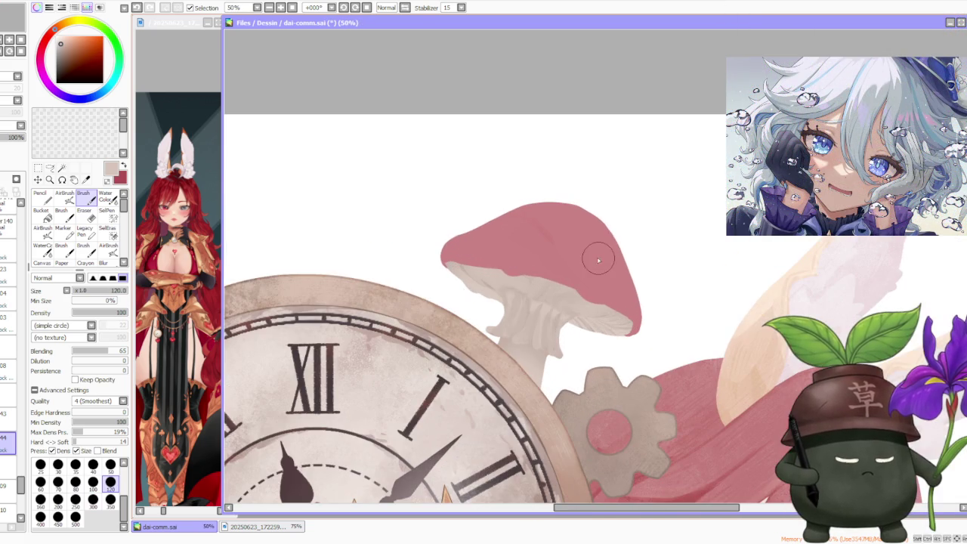
pyautogui.keyDown('alt'); pyautogui.click(491, 285); pyautogui.keyUp('alt')
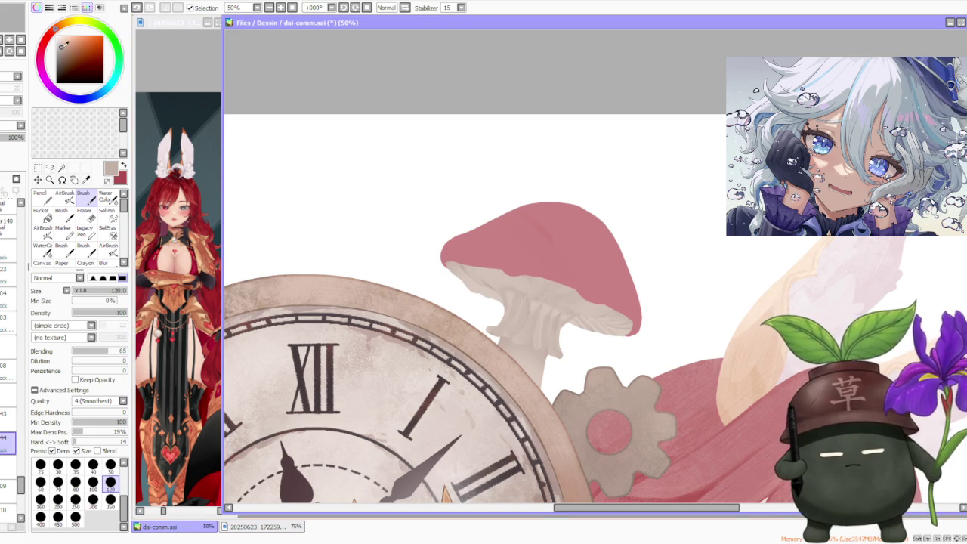
pyautogui.moveTo(108, 351); pyautogui.dragTo(85, 350)
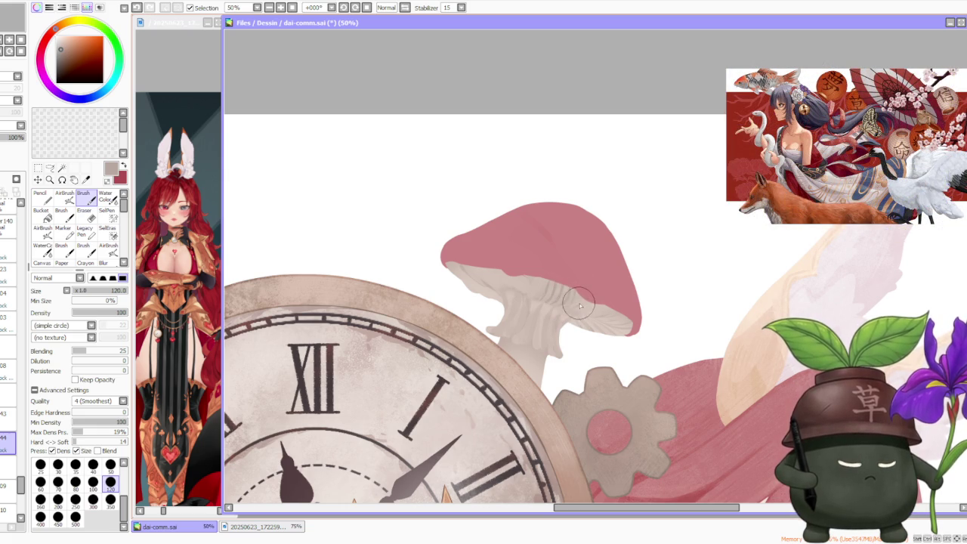
pyautogui.scroll(-5, 609, 270)
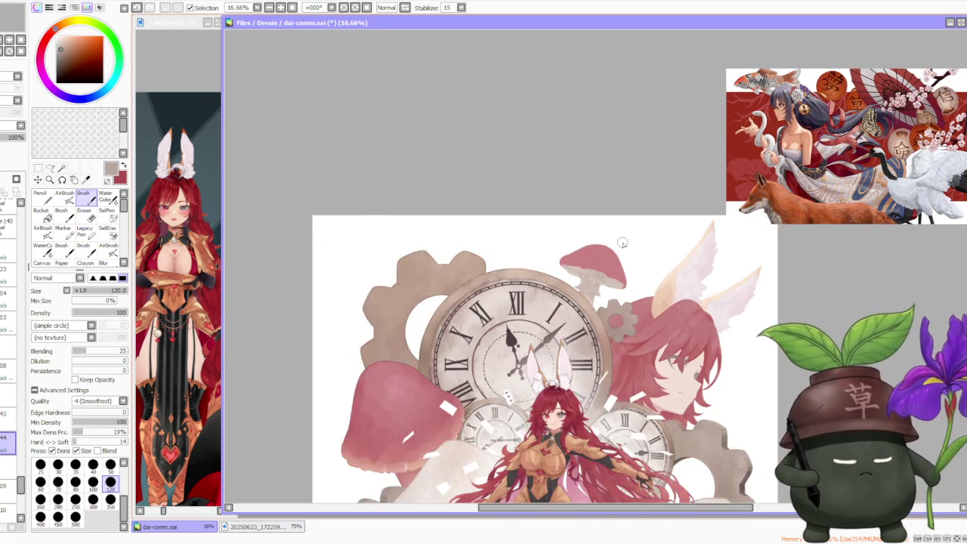
# Step: Zoom out to the full illustration, then zoom back in to 100% on the mushroom gills
pyautogui.scroll(-2, 621, 246)
pyautogui.scroll(1, 620, 248)
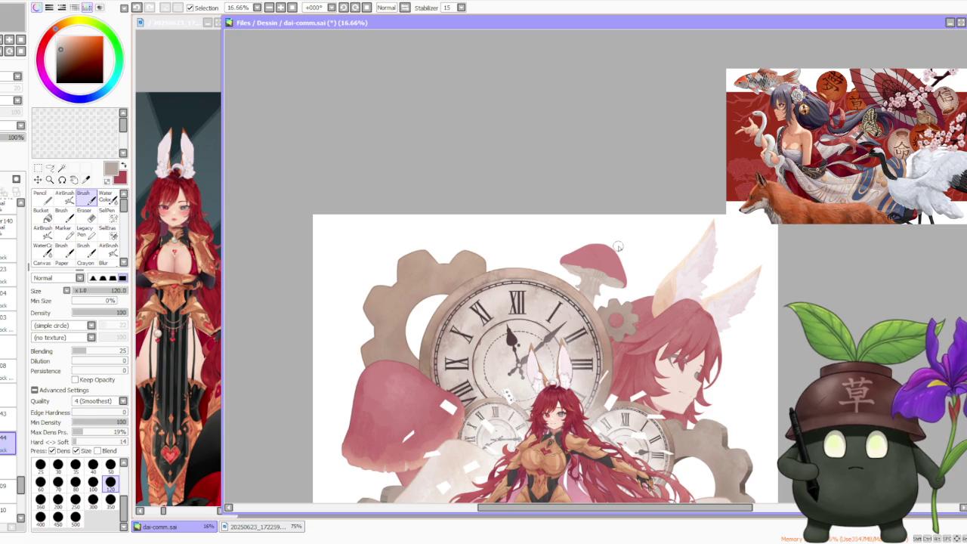
pyautogui.scroll(1, 618, 245)
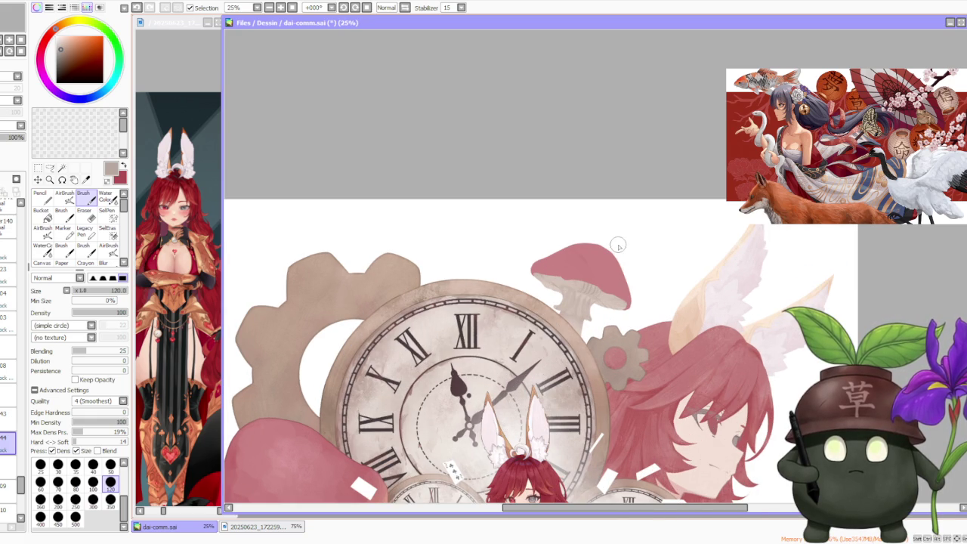
pyautogui.scroll(3, 597, 268)
pyautogui.scroll(1, 559, 317)
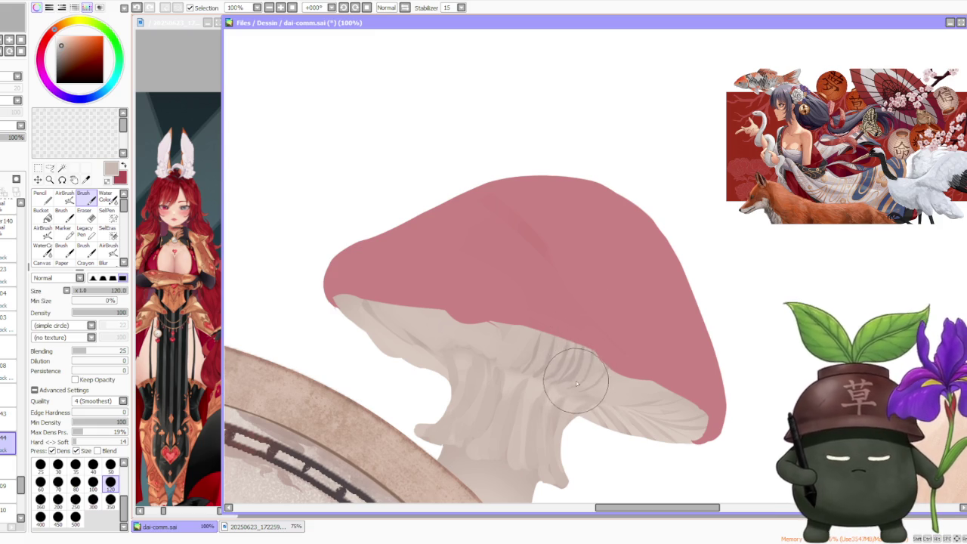
# Step: Try a stroke across the mushroom gills and undo it, reviewing the area at different zooms
pyautogui.hotkey('ctrl', 'z')
pyautogui.moveTo(562, 382); pyautogui.dragTo(576, 360)
pyautogui.hotkey('ctrl', 'z')
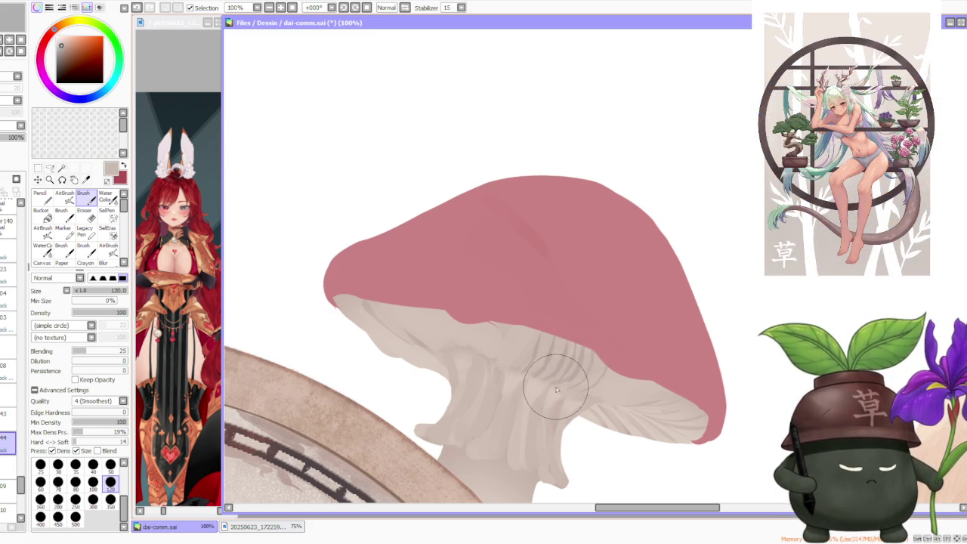
pyautogui.scroll(-2, 571, 382)
pyautogui.scroll(-1, 608, 303)
pyautogui.scroll(-2, 609, 303)
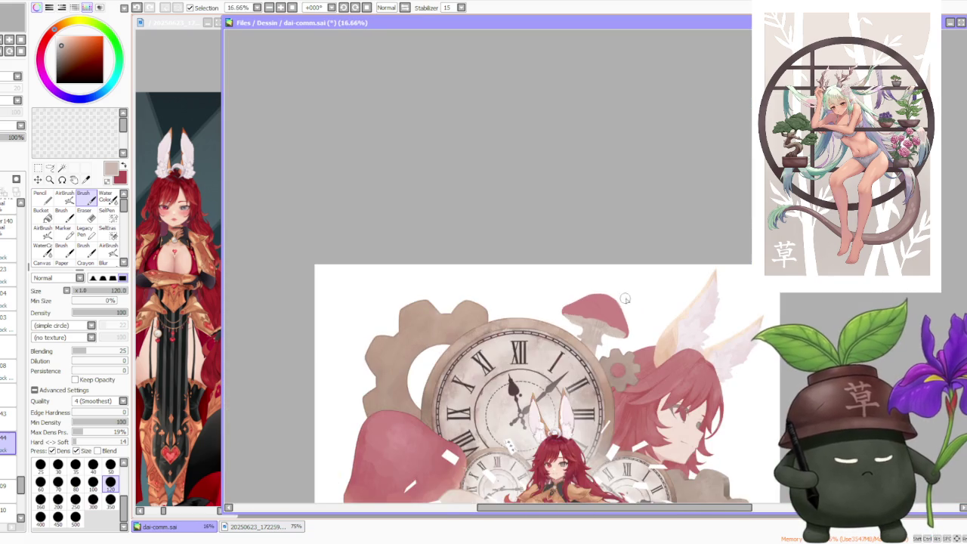
pyautogui.scroll(-2, 633, 303)
pyautogui.scroll(1, 642, 310)
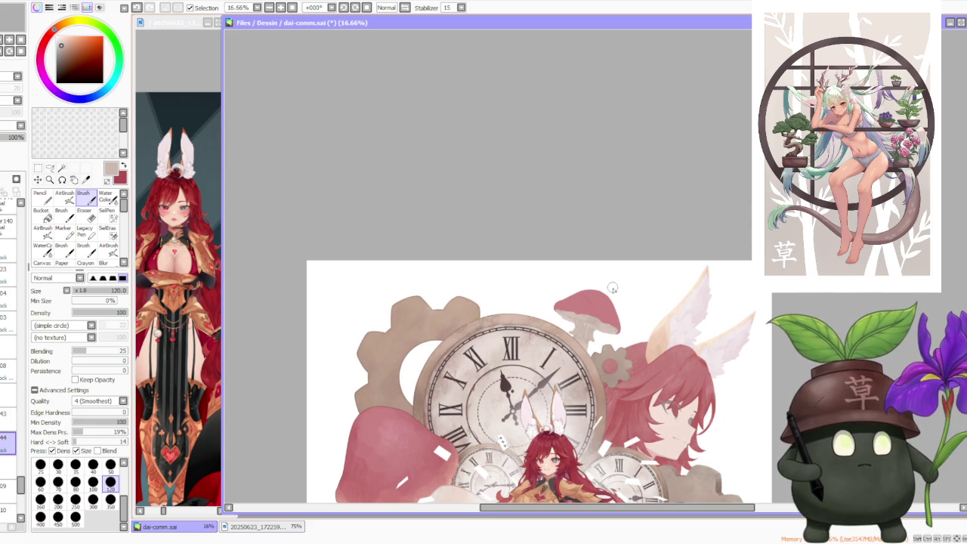
pyautogui.scroll(1, 612, 289)
pyautogui.scroll(1, 608, 302)
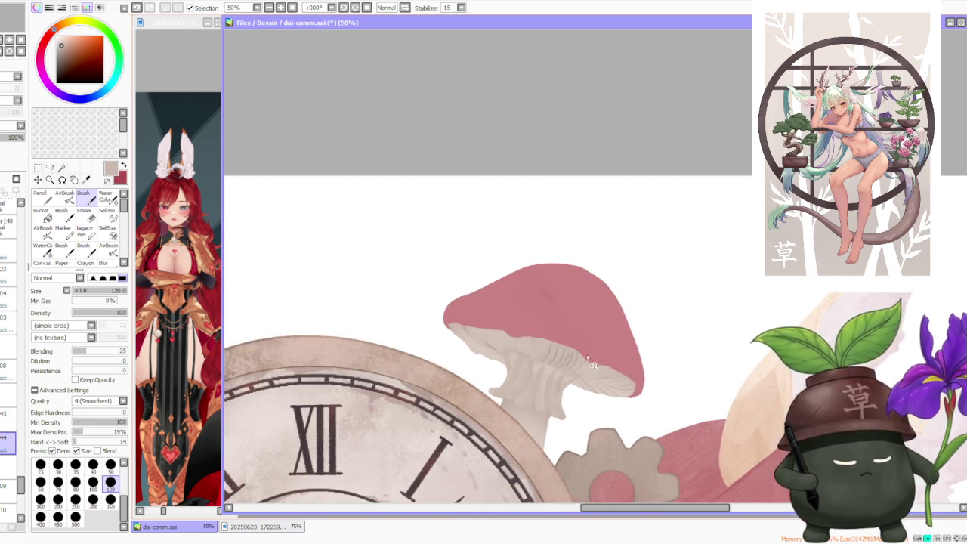
pyautogui.scroll(1, 588, 355)
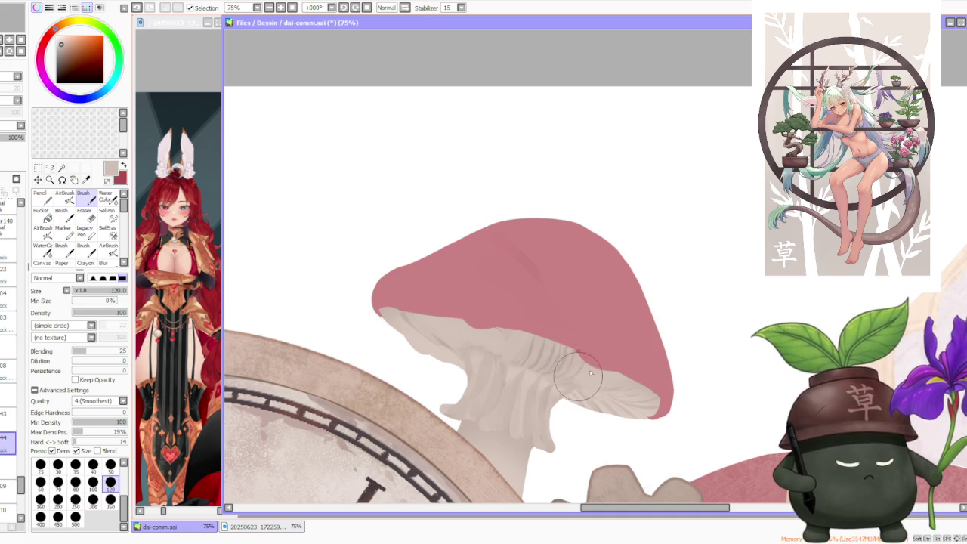
# Step: Sample a slightly darker beige from the gills, undo two unwanted strokes, and switch to AirBrush
pyautogui.keyDown('alt'); pyautogui.click(568, 374); pyautogui.keyUp('alt')
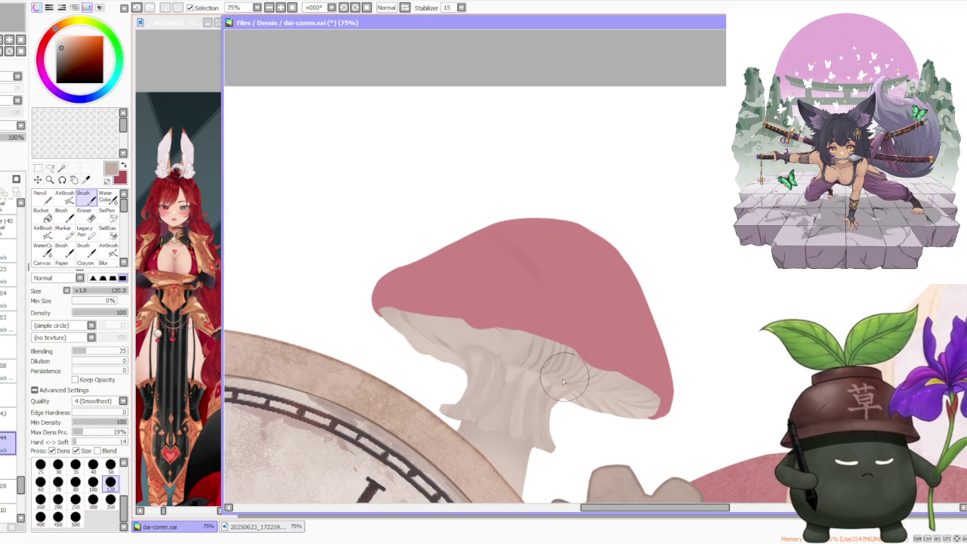
pyautogui.hotkey('ctrl', 'z')
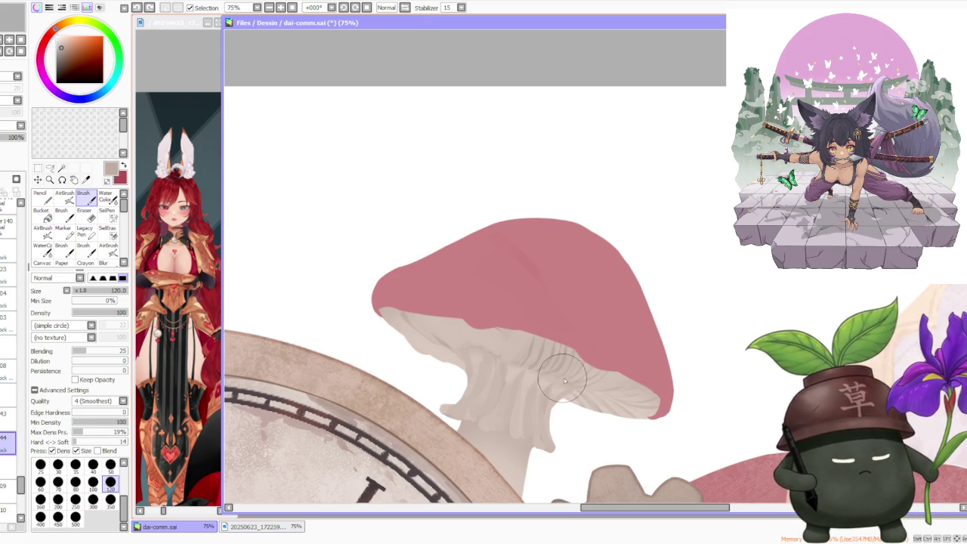
pyautogui.hotkey('ctrl', 'z')
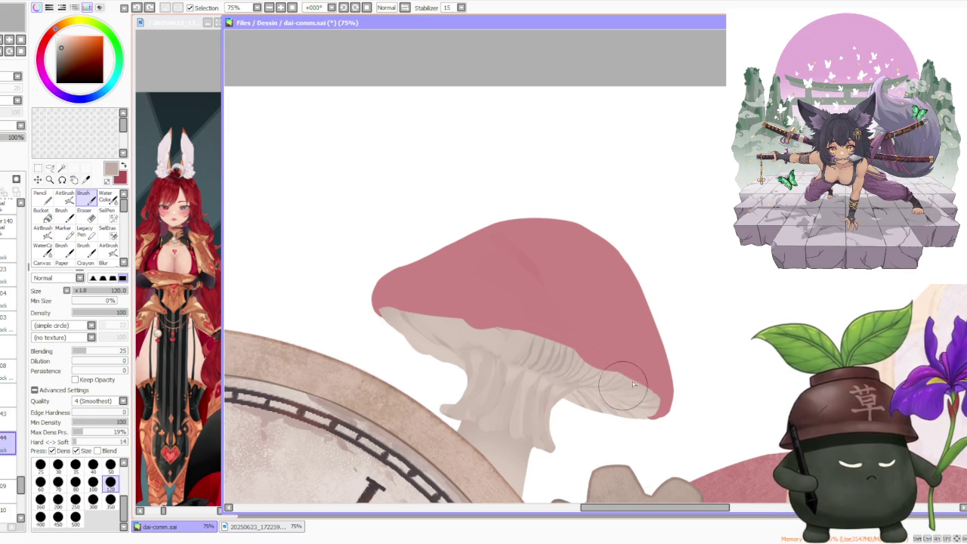
pyautogui.scroll(-2, 618, 365)
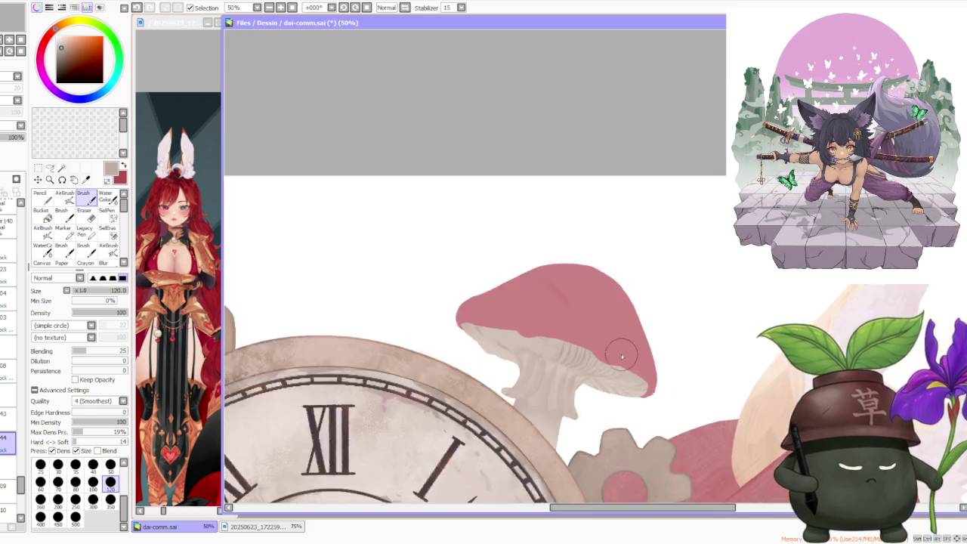
pyautogui.scroll(-2, 626, 316)
pyautogui.scroll(-1, 629, 323)
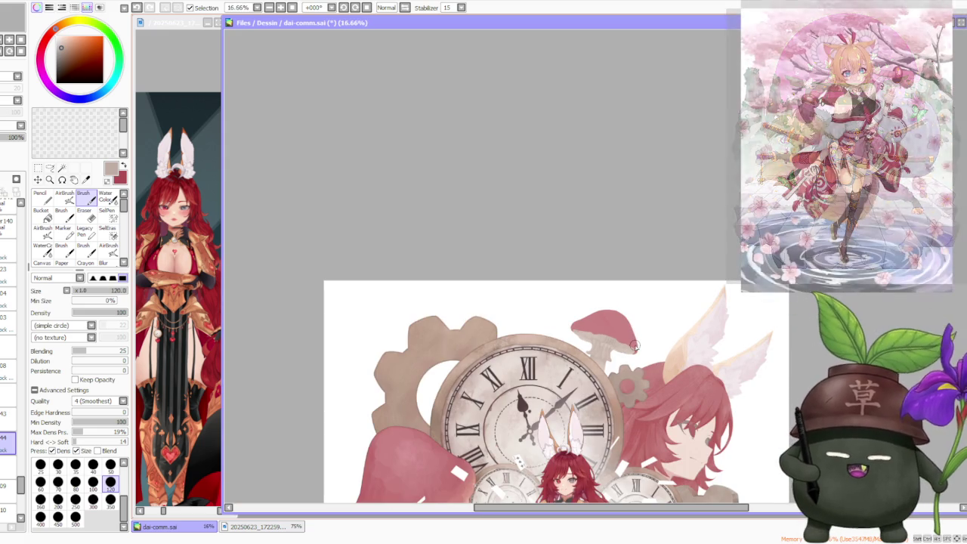
pyautogui.scroll(5, 633, 346)
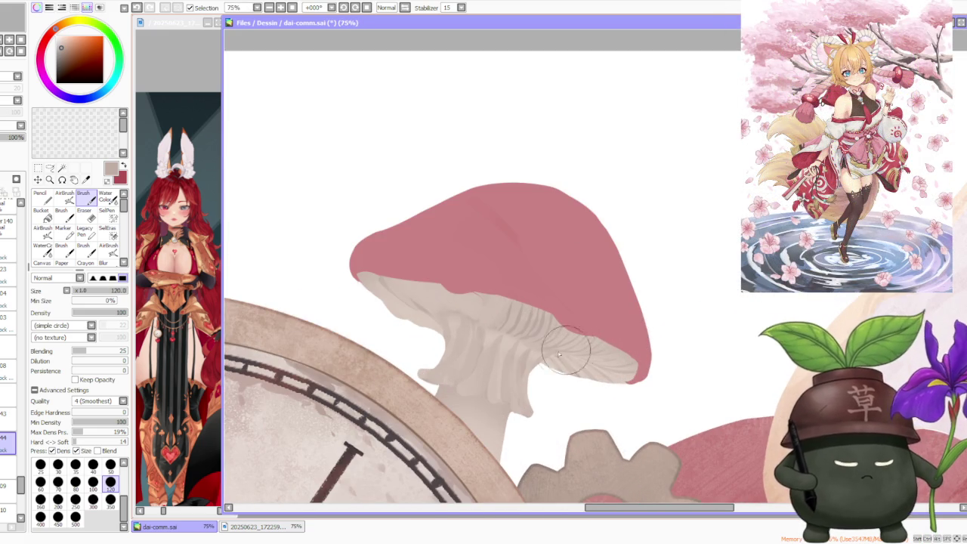
pyautogui.press('v')
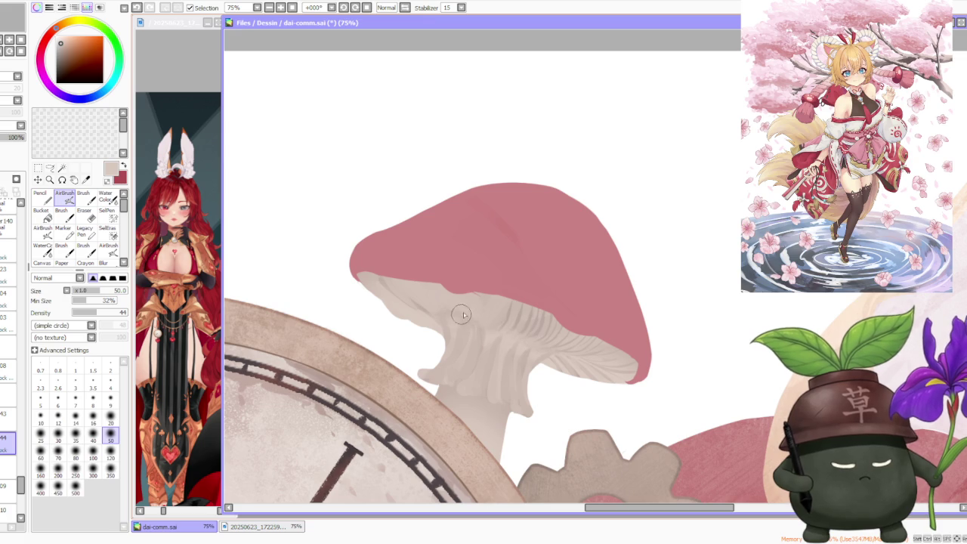
# Step: Zoom in and eyedrop the pale beige from the mushroom stem
pyautogui.scroll(-5, 562, 351)
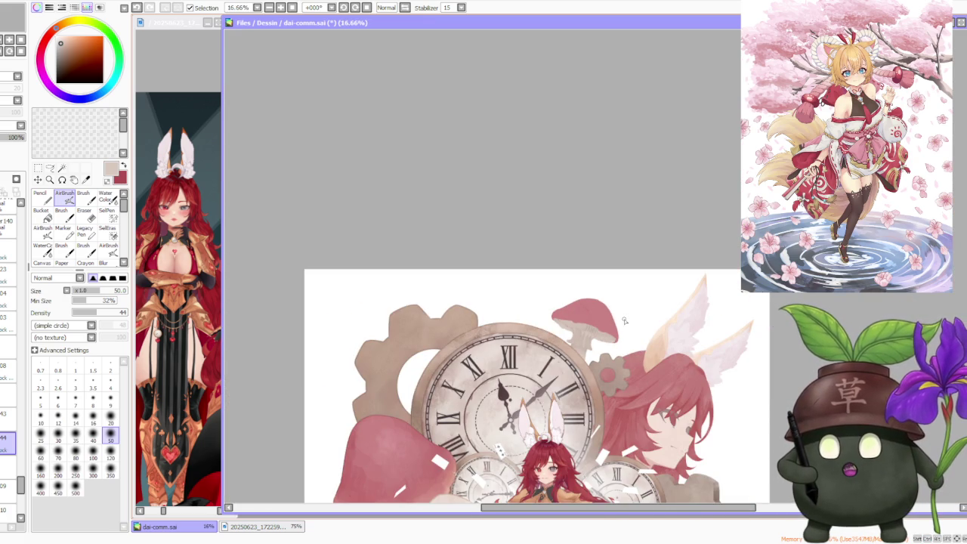
pyautogui.scroll(3, 625, 321)
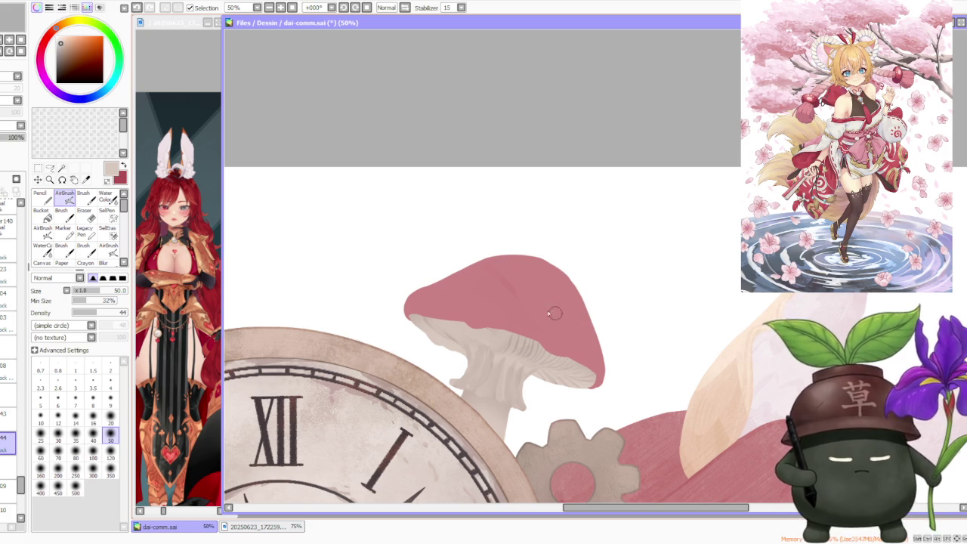
pyautogui.keyDown('alt'); pyautogui.click(510, 389); pyautogui.keyUp('alt')
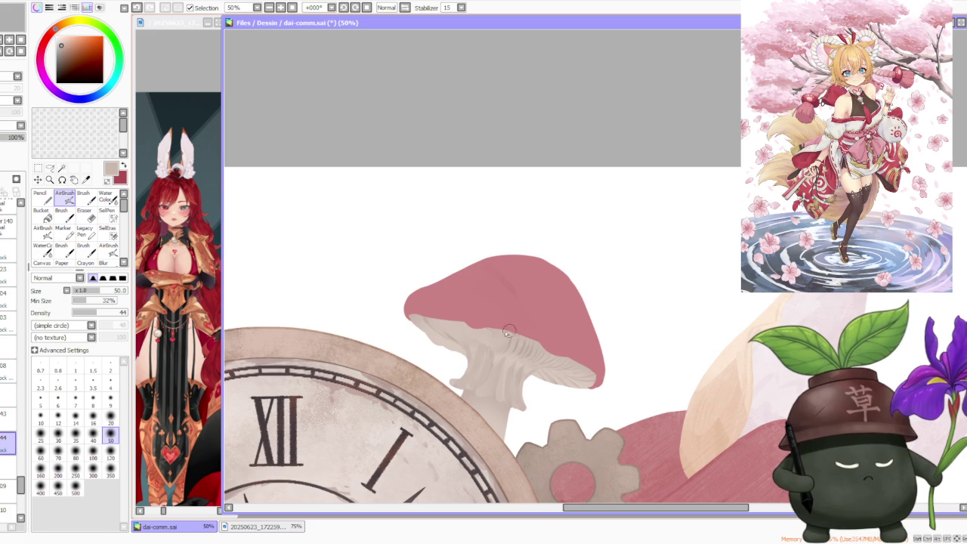
# Step: Zoom out to check the mushroom, then zoom back in on it
pyautogui.scroll(-1, 557, 325)
pyautogui.scroll(-1, 605, 325)
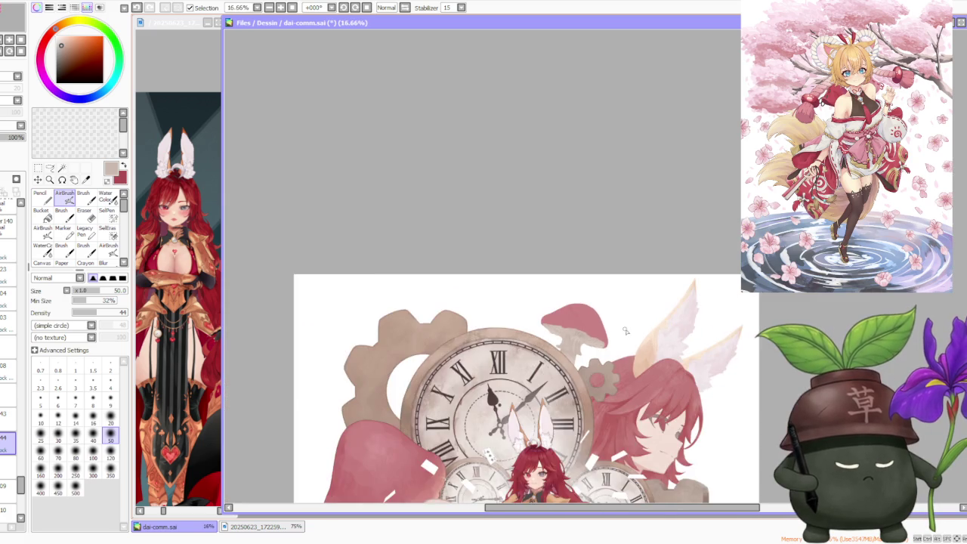
pyautogui.scroll(-1, 627, 324)
pyautogui.scroll(-1, 641, 324)
pyautogui.scroll(4, 640, 323)
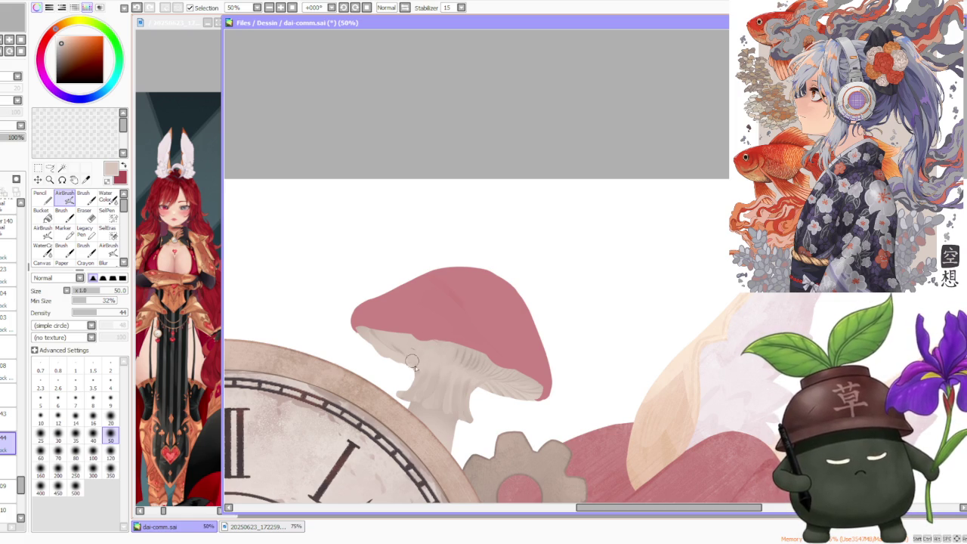
pyautogui.scroll(-1, 498, 373)
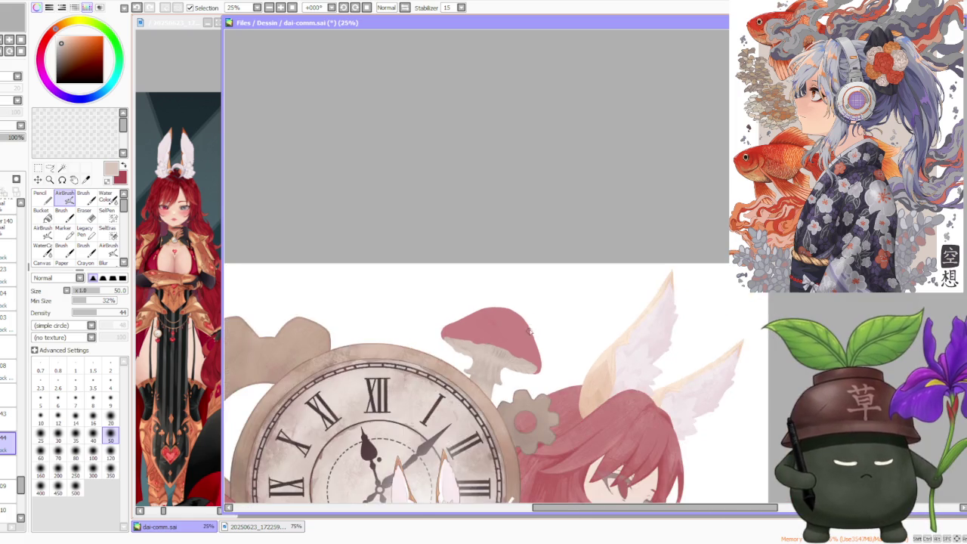
pyautogui.scroll(-1, 532, 330)
pyautogui.scroll(-1, 535, 331)
pyautogui.scroll(-1, 541, 332)
pyautogui.scroll(-1, 544, 329)
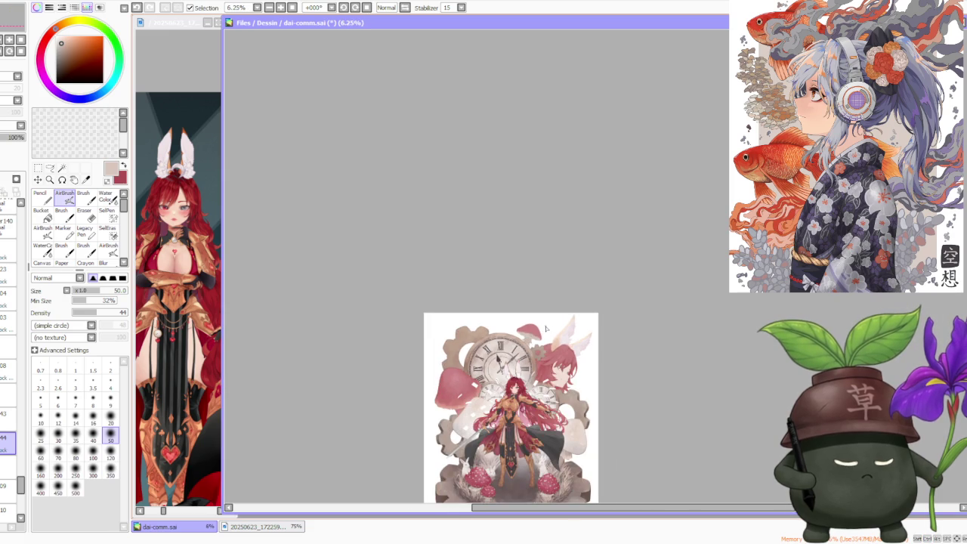
pyautogui.scroll(5, 544, 330)
pyautogui.scroll(1, 539, 328)
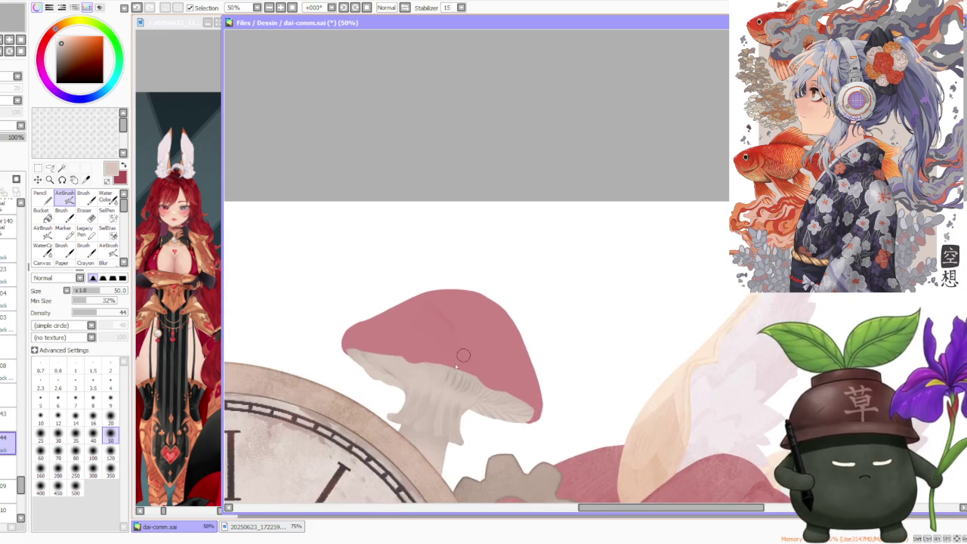
pyautogui.scroll(1, 464, 345)
# Step: Switch to the Brush at size 120 and undo the stray strokes on the stem and gills
pyautogui.press('b')
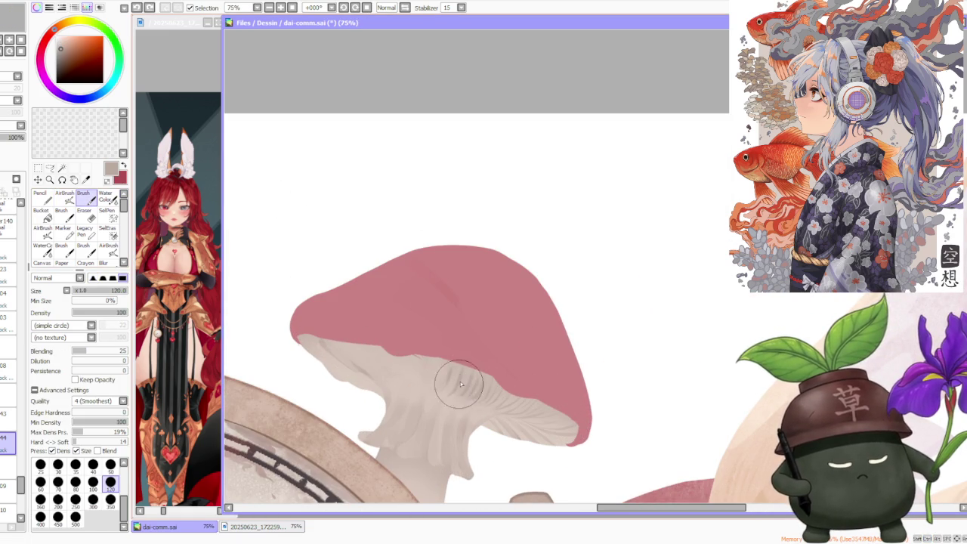
pyautogui.hotkey('ctrl', 'z')
pyautogui.moveTo(443, 352)
pyautogui.mouseDown()
pyautogui.moveTo(453, 368)
pyautogui.moveTo(441, 347)
pyautogui.mouseUp()
pyautogui.hotkey('ctrl', 'z')
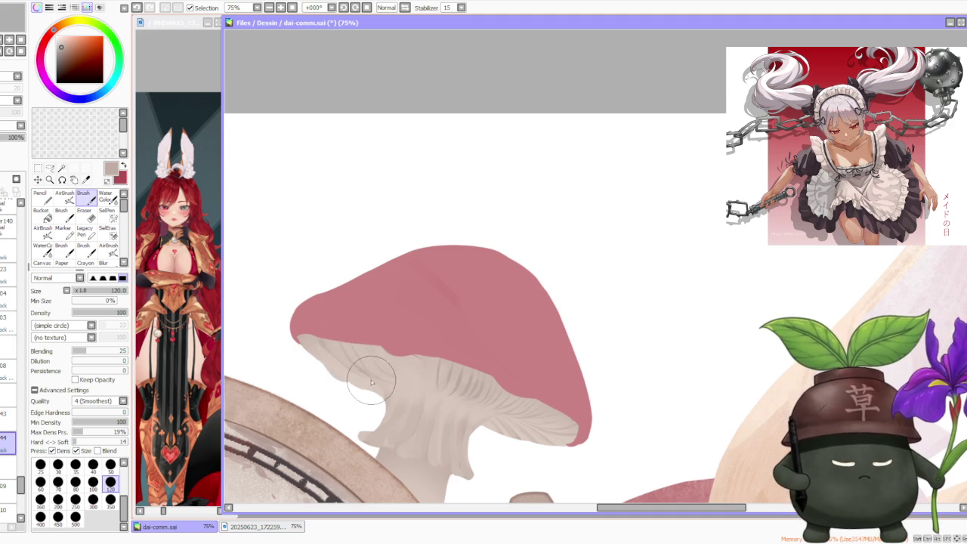
# Step: Paint beige shading across the mushroom underside and faint shading on the gills
pyautogui.moveTo(302, 338)
pyautogui.mouseDown()
pyautogui.moveTo(328, 371)
pyautogui.moveTo(328, 339)
pyautogui.moveTo(363, 385)
pyautogui.moveTo(373, 383)
pyautogui.mouseUp()
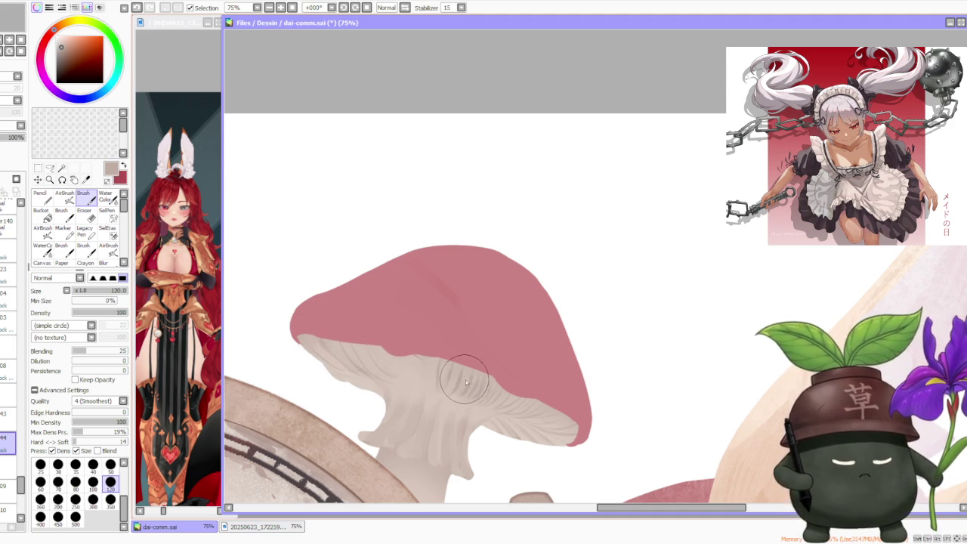
pyautogui.moveTo(447, 388)
pyautogui.mouseDown()
pyautogui.moveTo(448, 371)
pyautogui.moveTo(471, 393)
pyautogui.moveTo(464, 367)
pyautogui.moveTo(446, 362)
pyautogui.moveTo(486, 364)
pyautogui.mouseUp()
pyautogui.scroll(3, 529, 313)
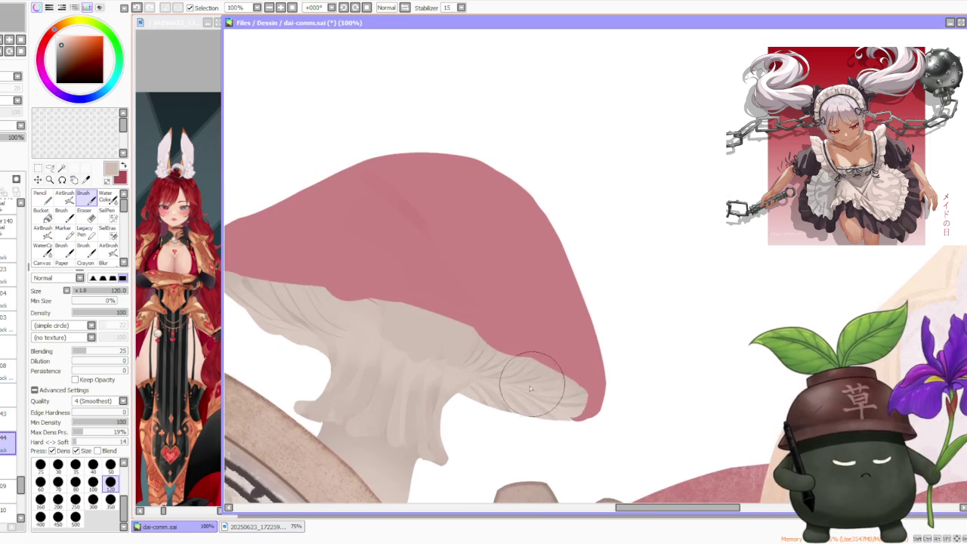
pyautogui.scroll(-1, 492, 410)
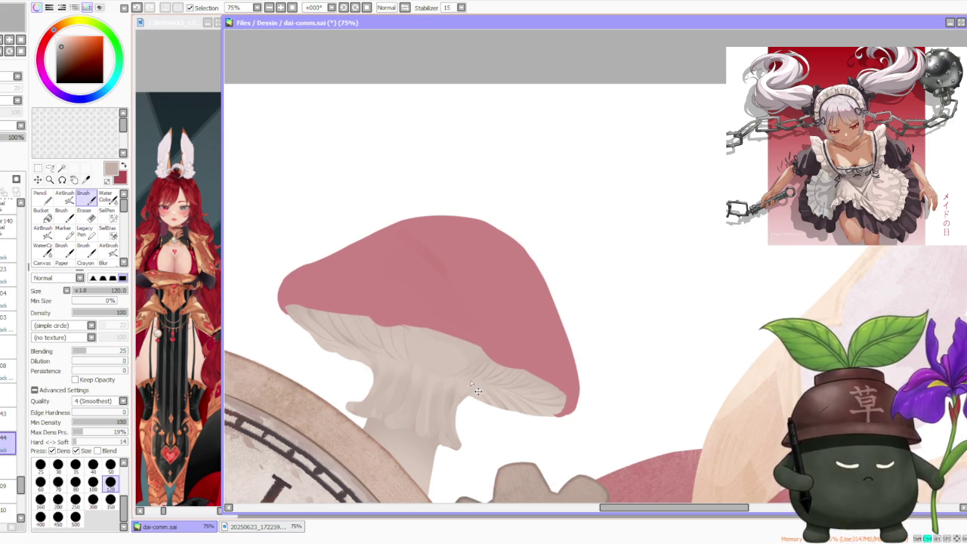
pyautogui.scroll(-1, 463, 314)
pyautogui.scroll(-1, 463, 313)
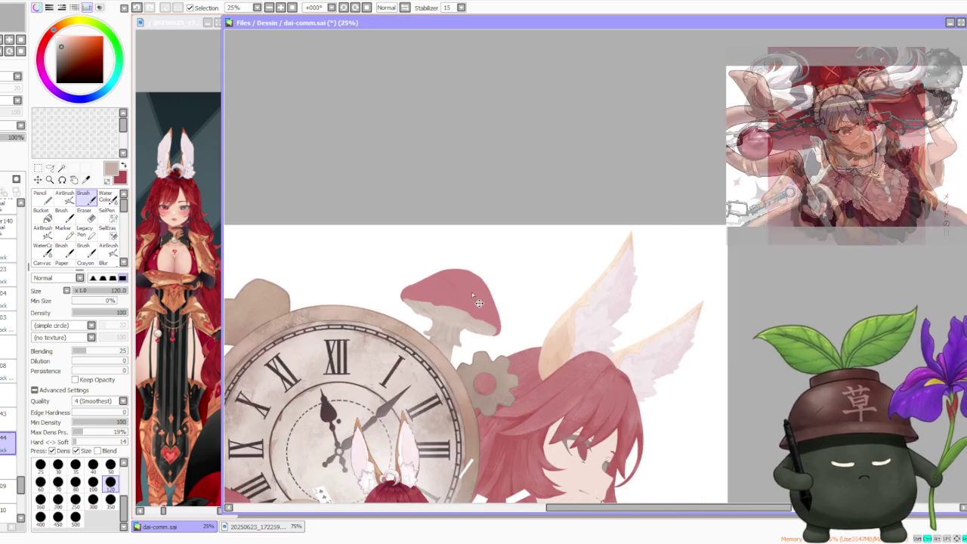
# Step: Step back and forth through the recent gill strokes, keeping the last one
pyautogui.scroll(2, 467, 313)
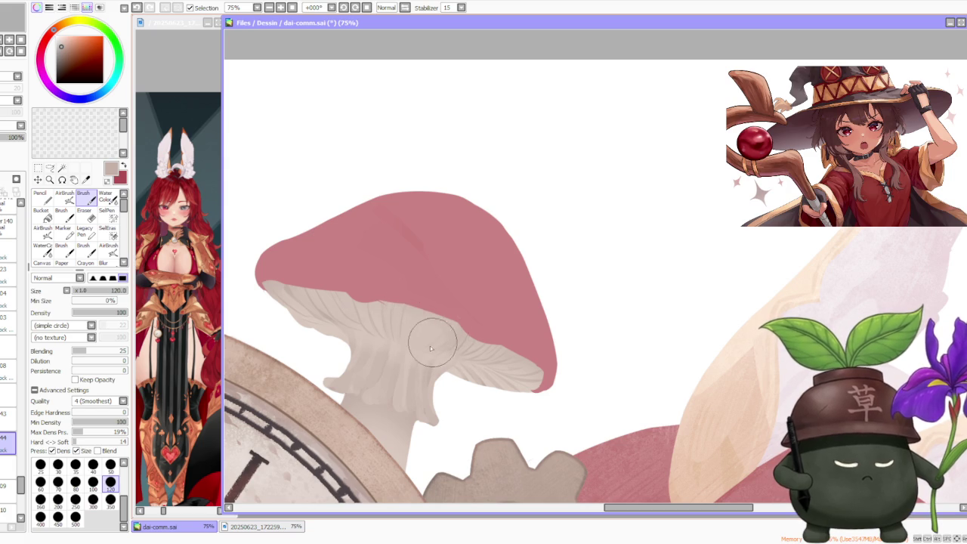
pyautogui.hotkey('ctrl', 'z')
pyautogui.hotkey('ctrl', 'y')
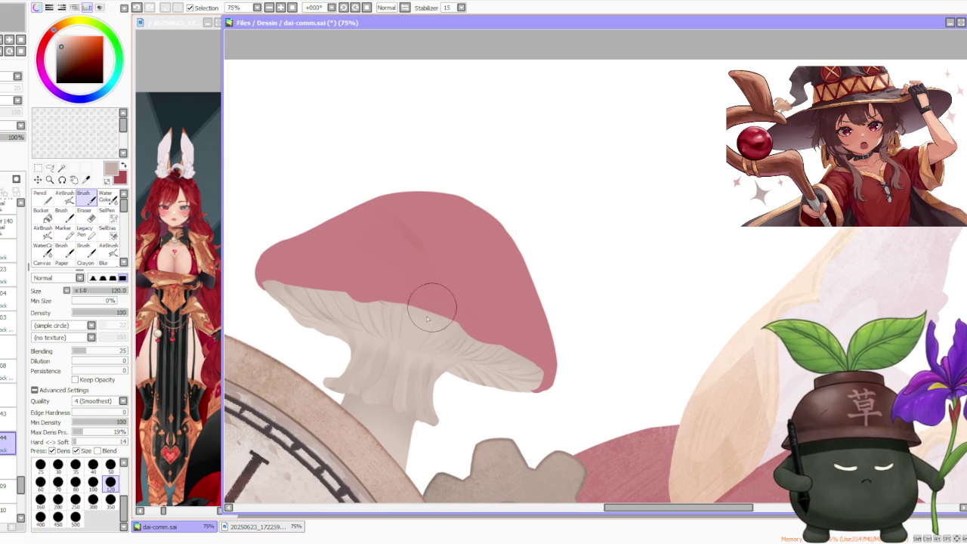
pyautogui.hotkey('ctrl', 'z')
pyautogui.hotkey('ctrl', 'y')
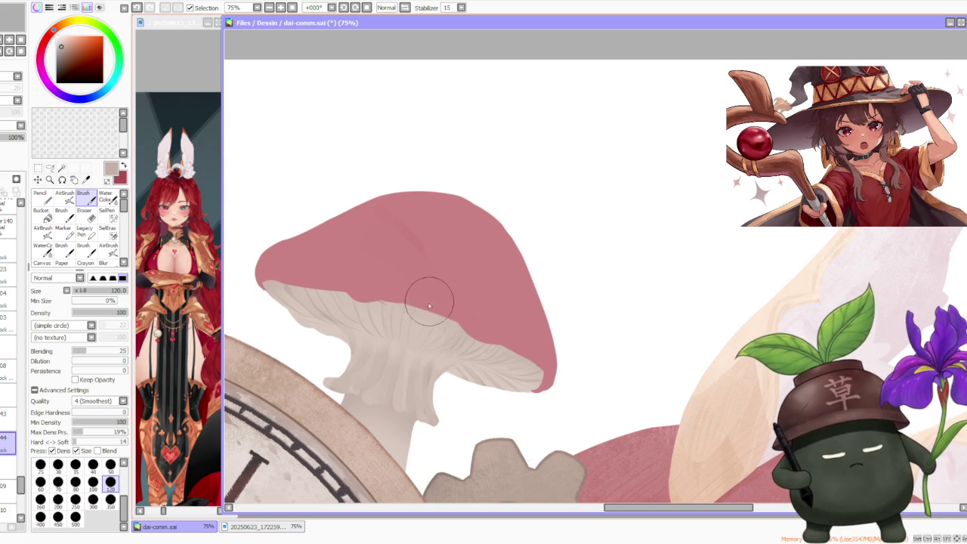
pyautogui.hotkey('ctrl', 'z')
pyautogui.hotkey('ctrl', 'z')
pyautogui.hotkey('ctrl', 'y')
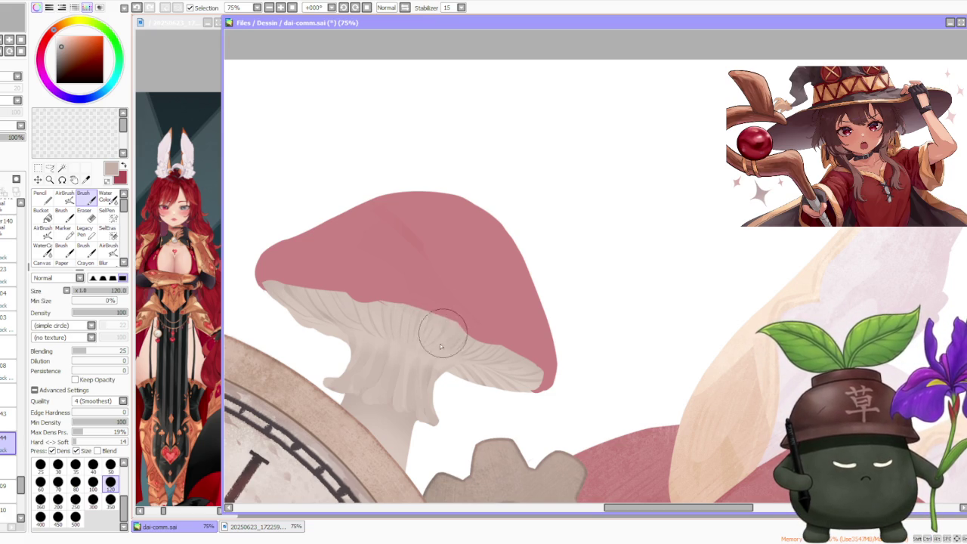
# Step: Zoom around the mushroom and sample a lighter colour from the gills
pyautogui.scroll(-3, 483, 303)
pyautogui.scroll(-2, 527, 269)
pyautogui.scroll(-2, 523, 240)
pyautogui.scroll(-1, 529, 226)
pyautogui.scroll(1, 529, 227)
pyautogui.scroll(3, 521, 242)
pyautogui.scroll(2, 513, 253)
pyautogui.scroll(2, 484, 265)
pyautogui.keyDown('alt'); pyautogui.click(415, 307); pyautogui.keyUp('alt')
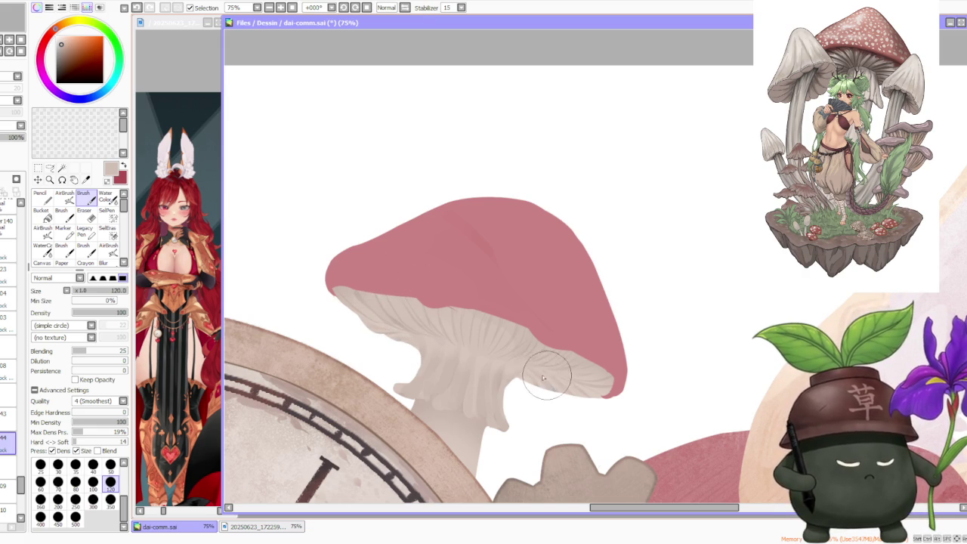
# Step: Resample beige from the gills and undo two unwanted gill strokes
pyautogui.scroll(-1, 473, 310)
pyautogui.scroll(2, 473, 310)
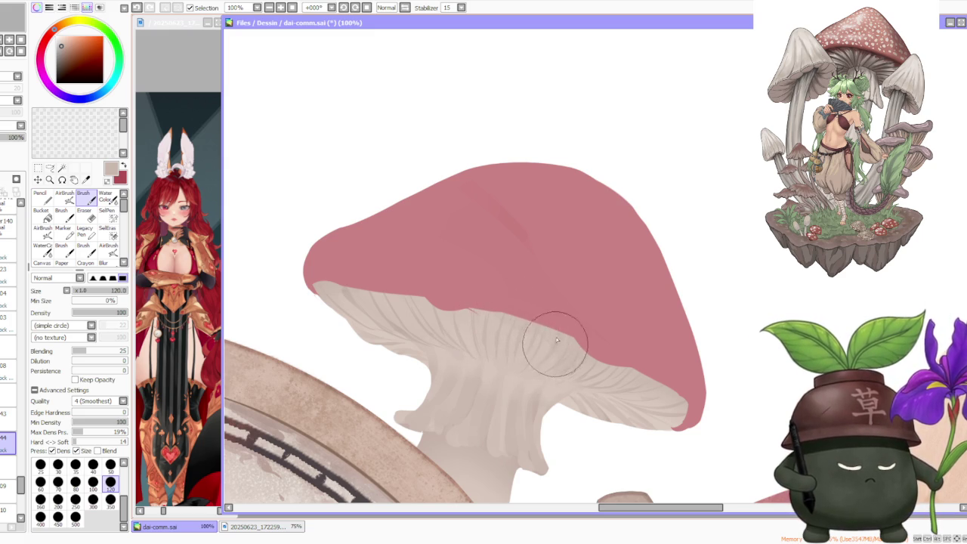
pyautogui.scroll(-1, 558, 344)
pyautogui.scroll(-2, 529, 302)
pyautogui.scroll(1, 532, 302)
pyautogui.scroll(1, 536, 302)
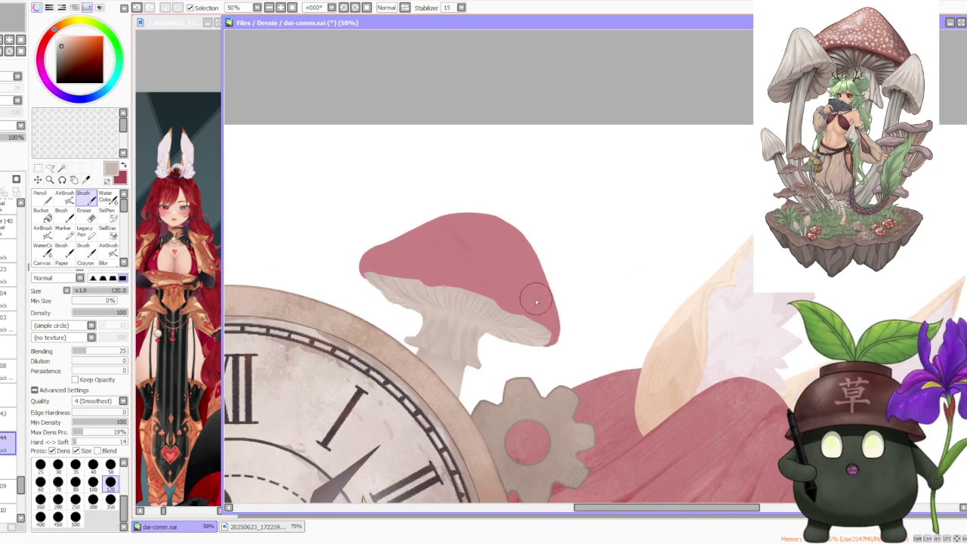
pyautogui.scroll(1, 532, 300)
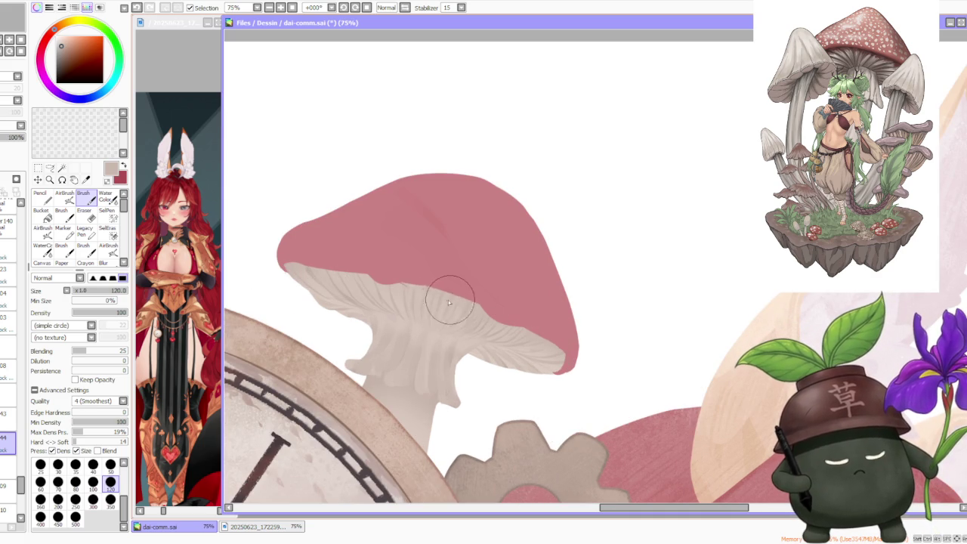
pyautogui.keyDown('alt'); pyautogui.click(342, 302); pyautogui.keyUp('alt')
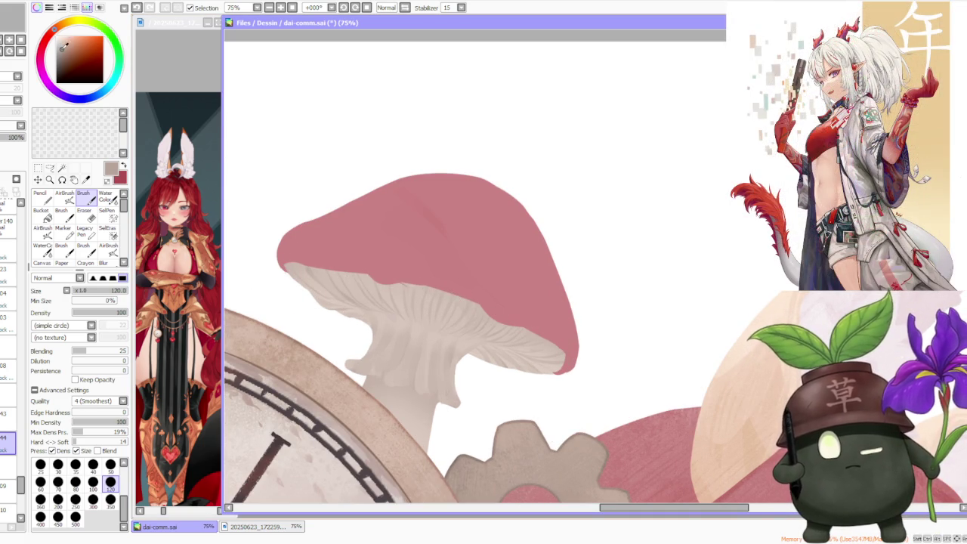
pyautogui.hotkey('ctrl', 'z')
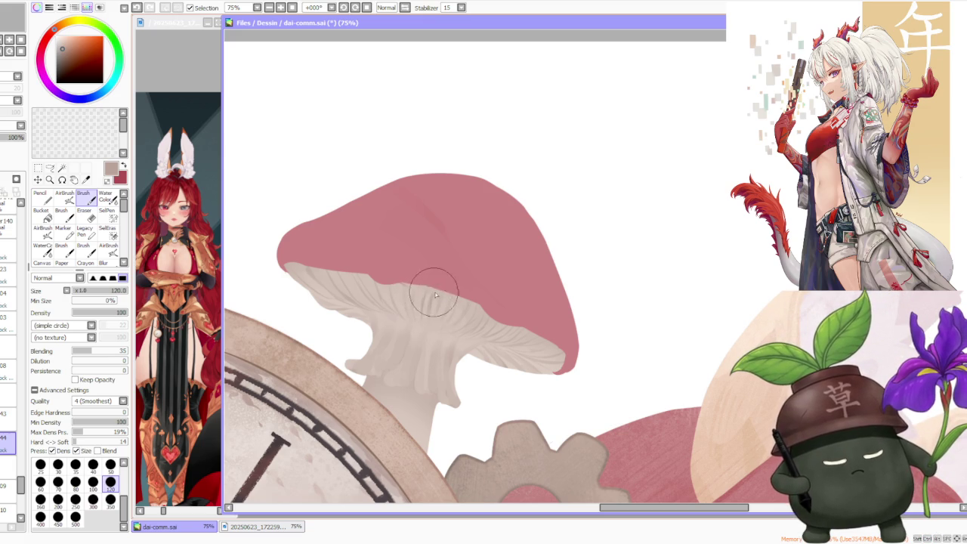
pyautogui.hotkey('ctrl', 'z')
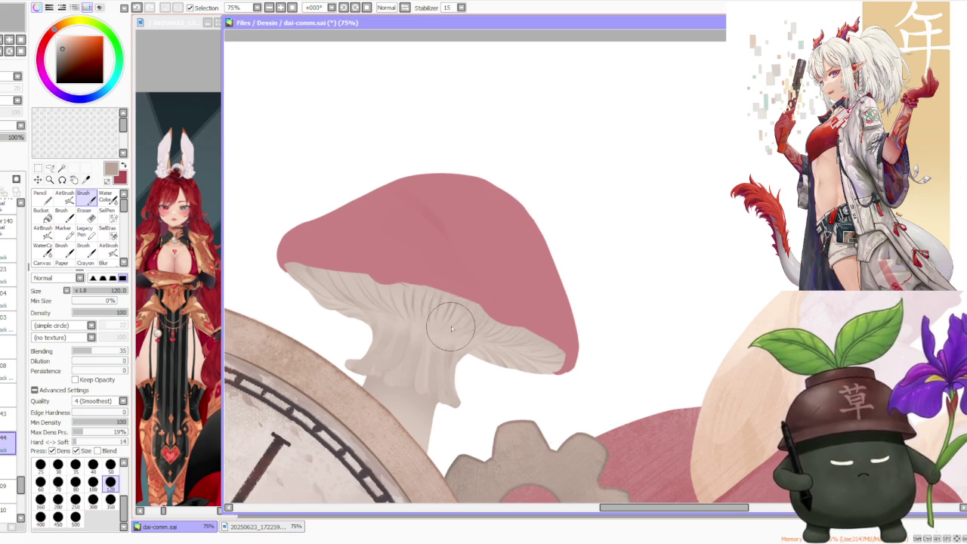
# Step: Raise the brush blending to 70
pyautogui.click(102, 353)
pyautogui.click(110, 352)
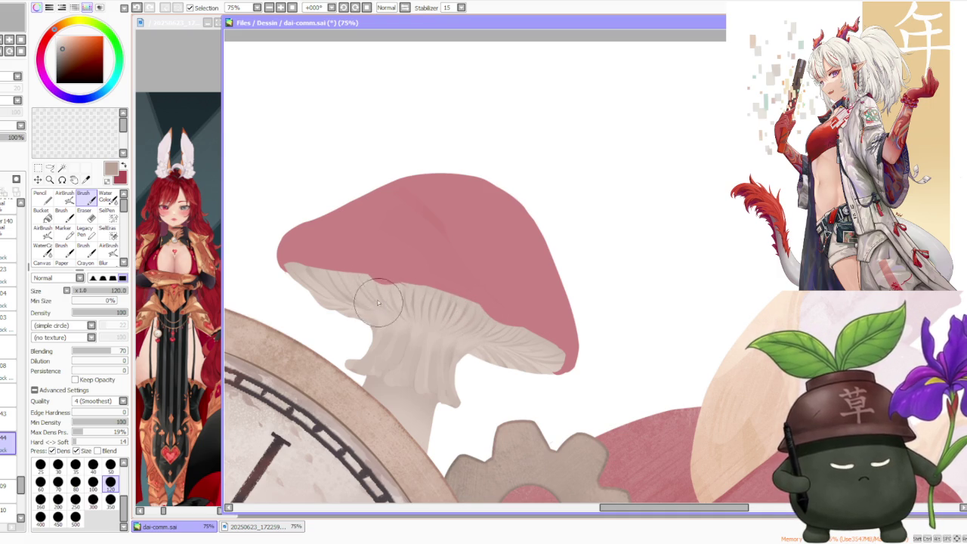
pyautogui.scroll(-1, 555, 280)
pyautogui.scroll(-1, 528, 273)
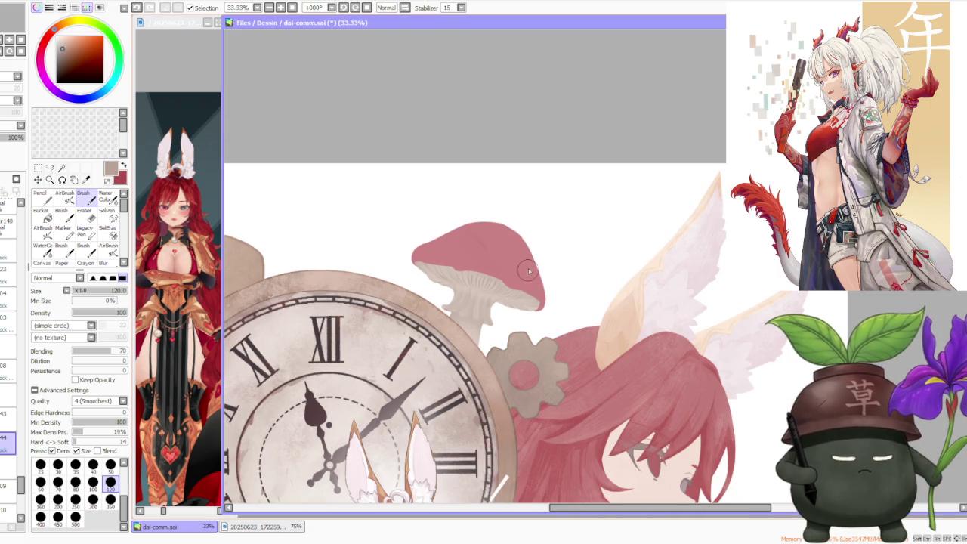
# Step: Undo a dark gill stroke, paint new darker gill lines under the cap, then undo them
pyautogui.scroll(3, 514, 287)
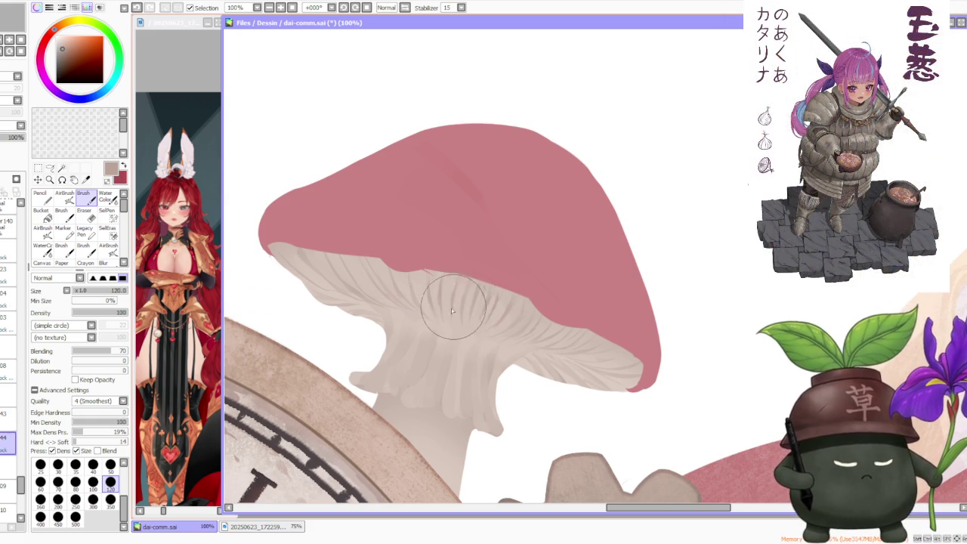
pyautogui.hotkey('ctrl', 'z')
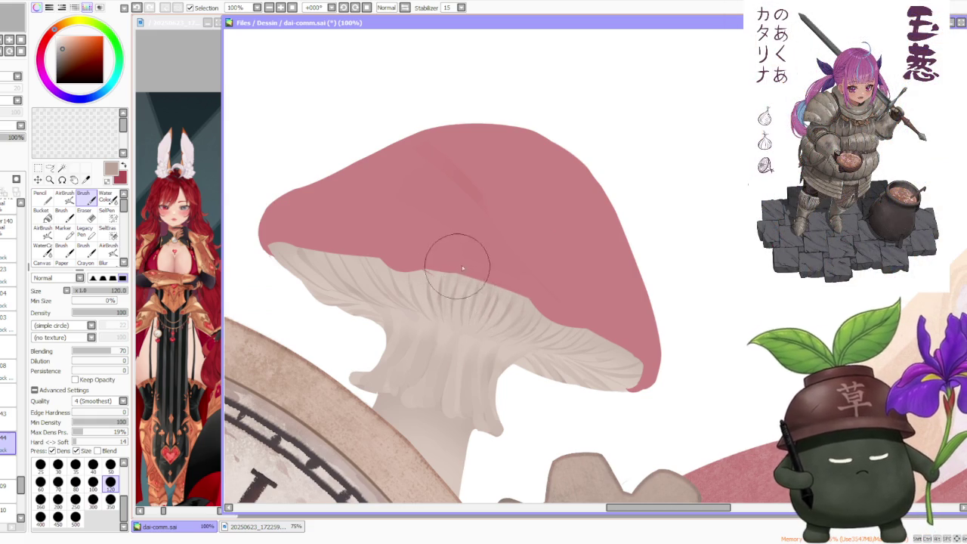
pyautogui.moveTo(449, 276); pyautogui.dragTo(503, 329)
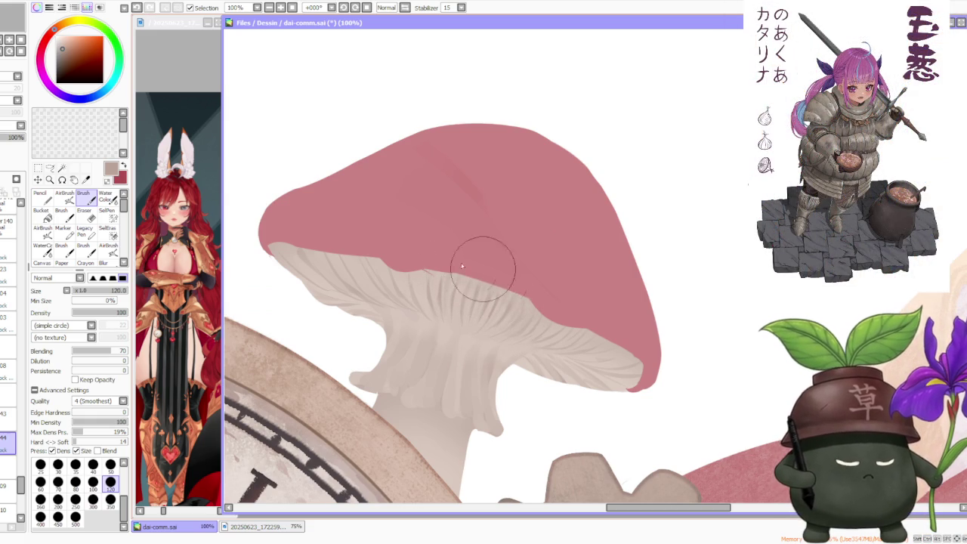
pyautogui.hotkey('ctrl', 'z')
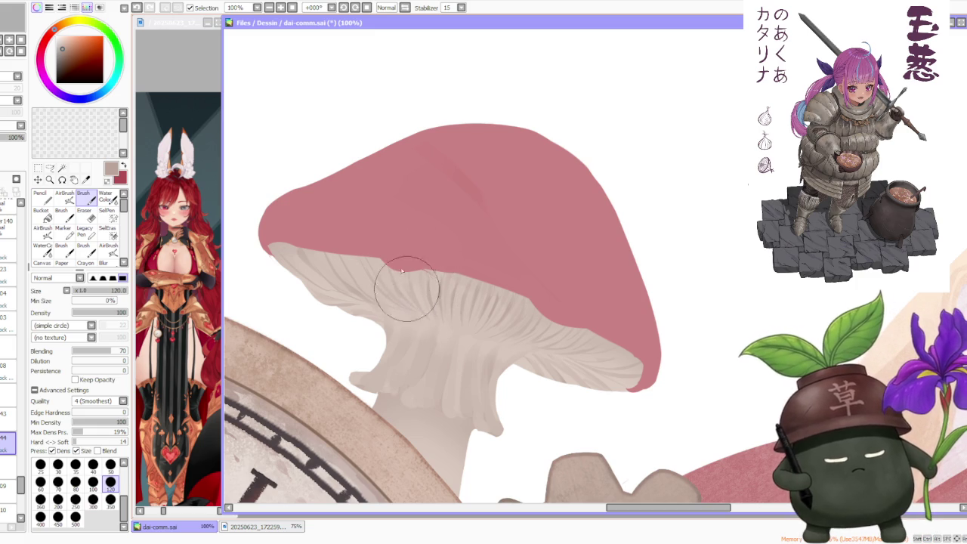
pyautogui.scroll(-5, 597, 247)
pyautogui.scroll(-2, 597, 246)
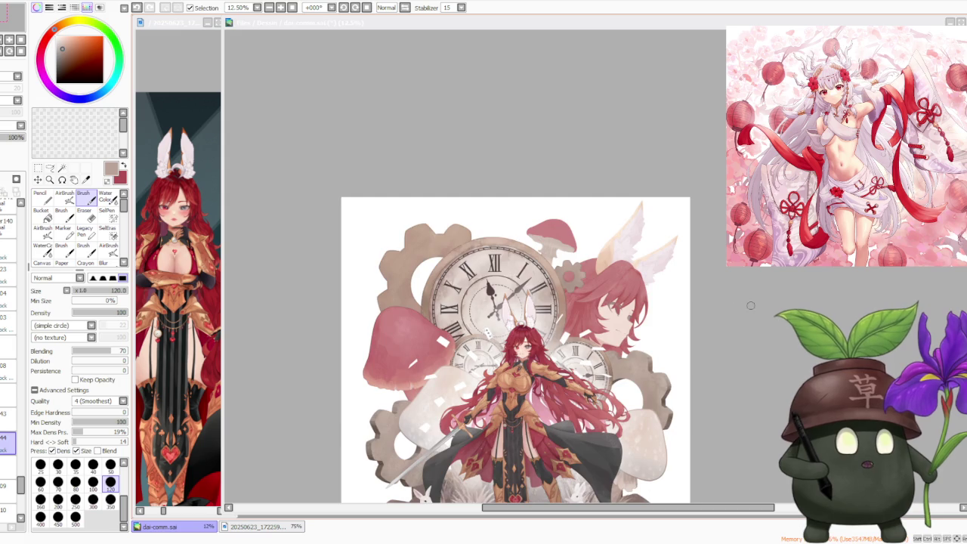
pyautogui.scroll(-3, 681, 417)
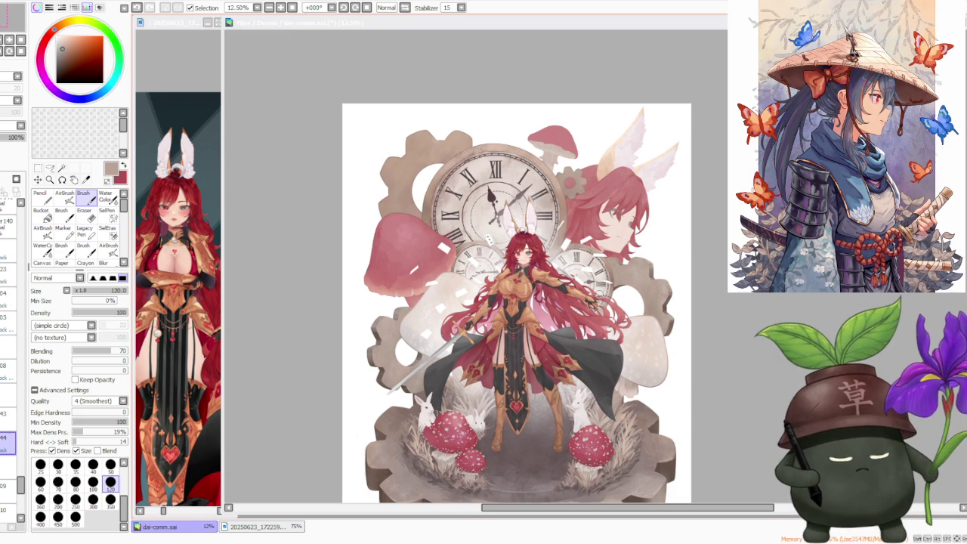
pyautogui.scroll(-1, 448, 193)
pyautogui.scroll(1, 447, 194)
pyautogui.scroll(2, 447, 194)
pyautogui.scroll(1, 447, 194)
pyautogui.scroll(-1, 448, 194)
pyautogui.scroll(-1, 447, 193)
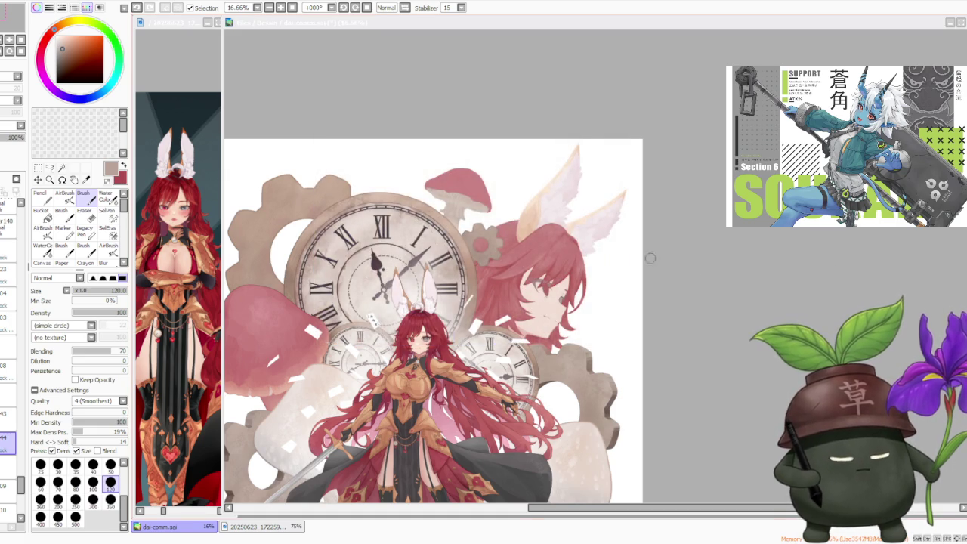
pyautogui.scroll(-1, 558, 226)
pyautogui.scroll(1, 557, 227)
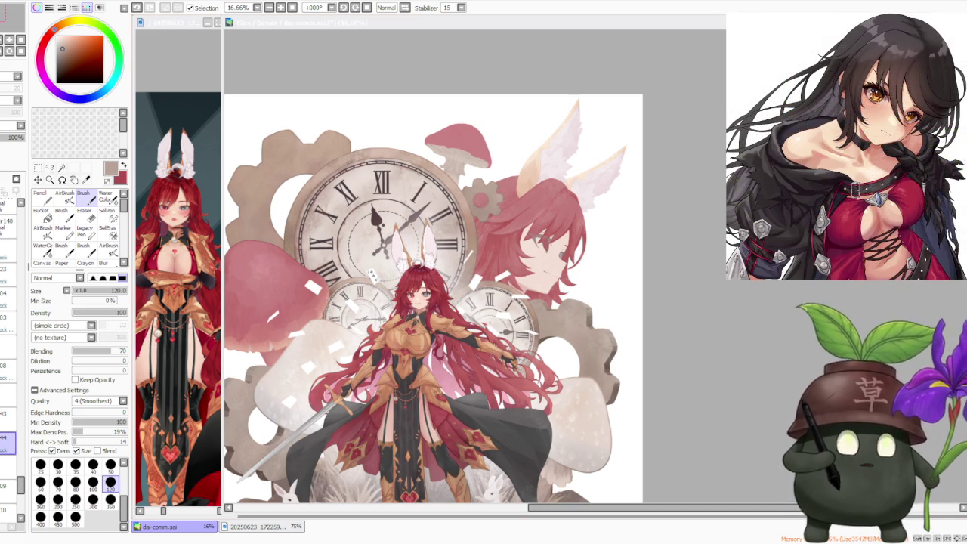
pyautogui.hotkey('ctrl', '-')
pyautogui.hotkey('ctrl', '-')
pyautogui.hotkey('ctrl', '+')
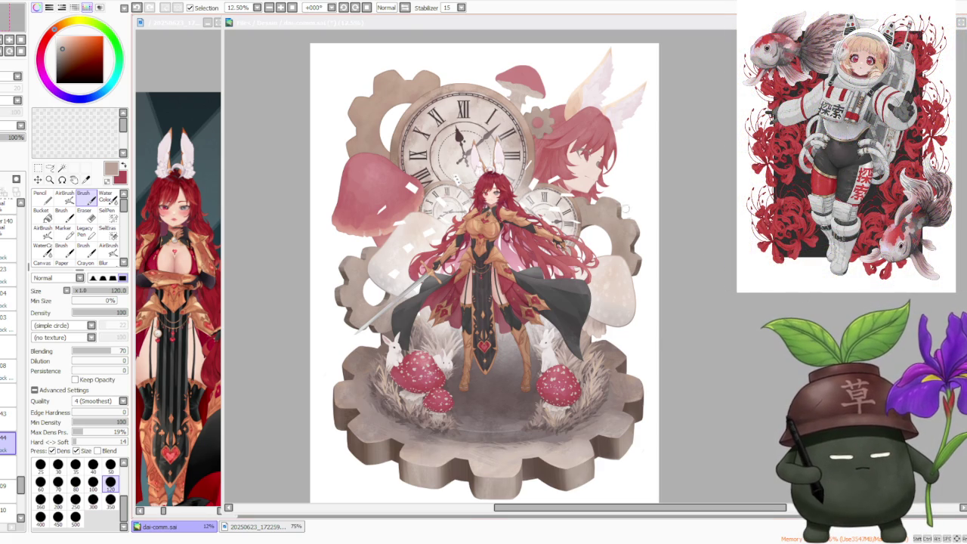
pyautogui.scroll(-1, 604, 197)
pyautogui.scroll(3, 507, 155)
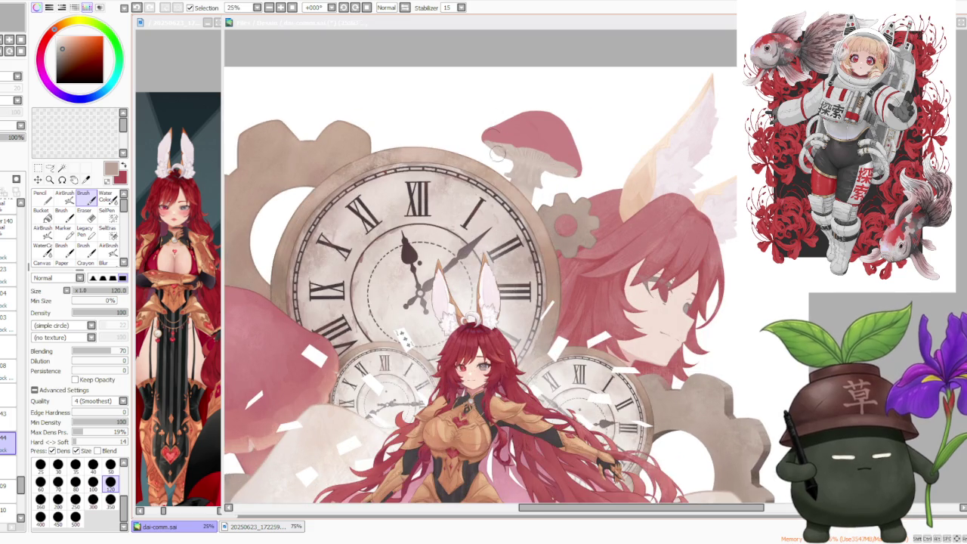
pyautogui.scroll(1, 505, 161)
pyautogui.scroll(1, 505, 161)
pyautogui.scroll(-2, 499, 159)
pyautogui.scroll(-3, 499, 158)
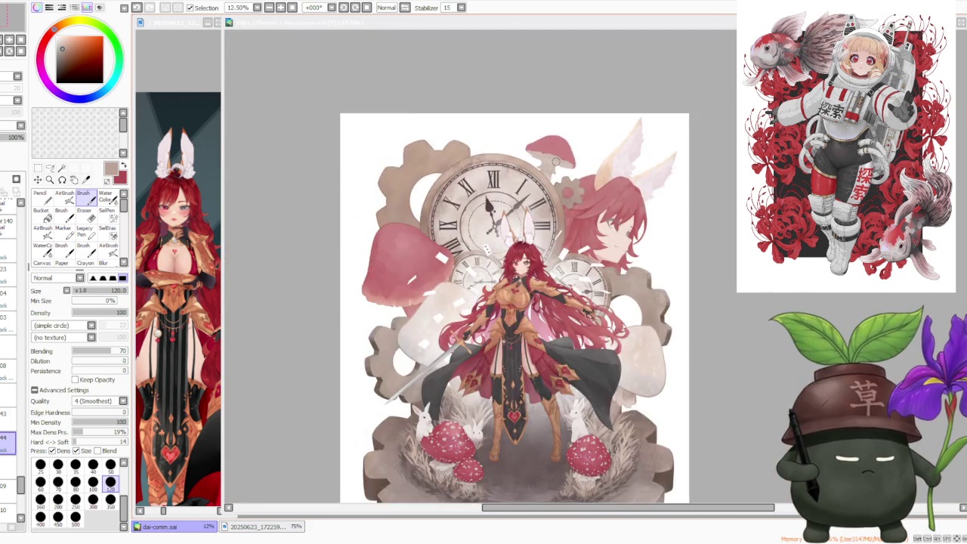
pyautogui.scroll(-1, 499, 158)
pyautogui.scroll(1, 570, 138)
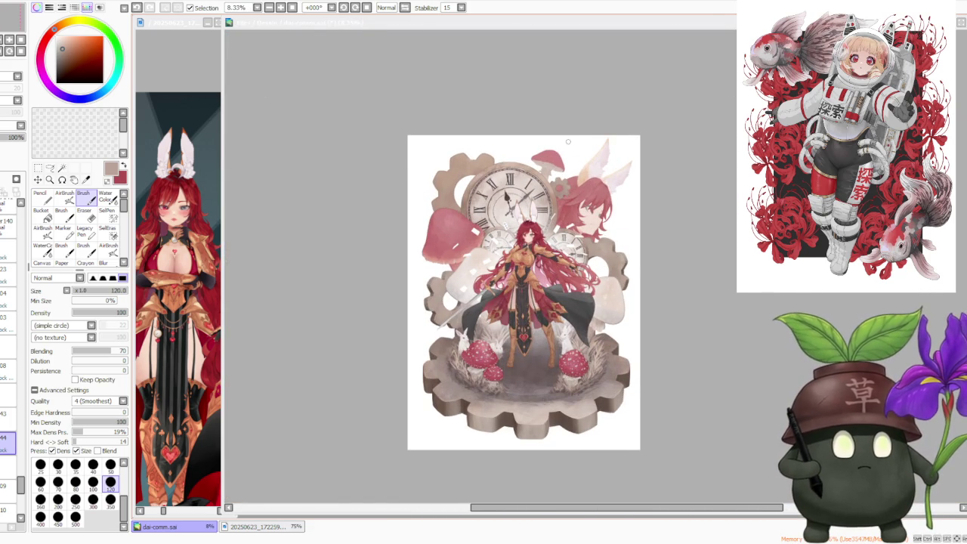
pyautogui.scroll(1, 570, 138)
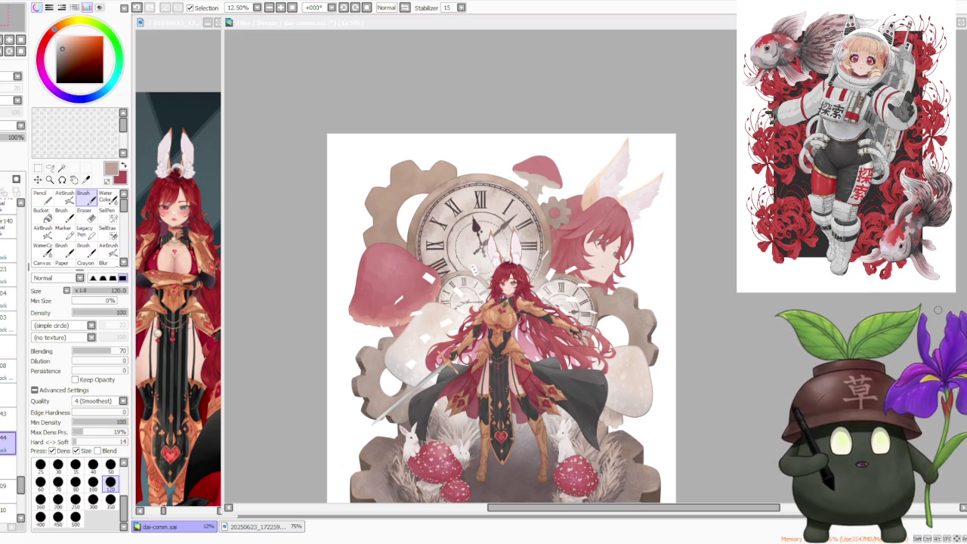
pyautogui.scroll(-1, 660, 142)
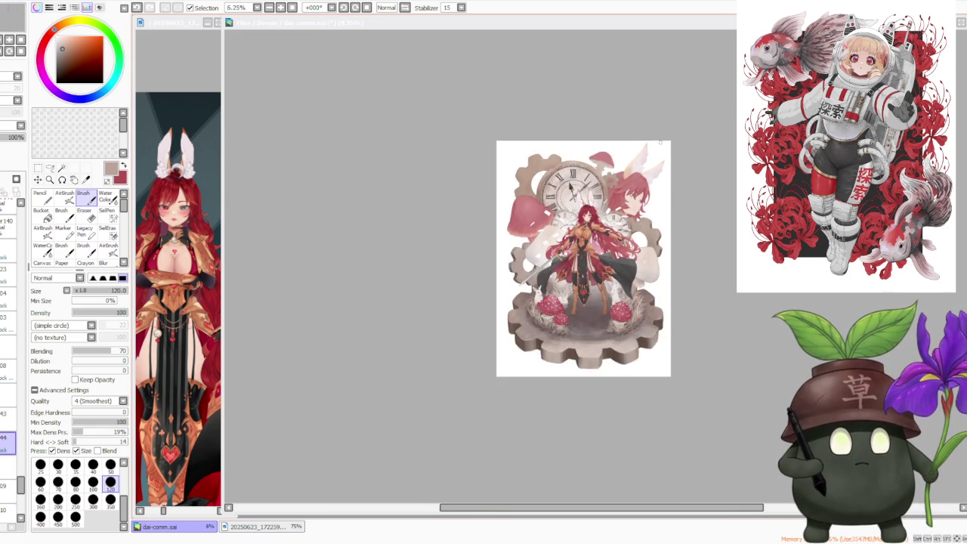
pyautogui.scroll(1, 660, 142)
pyautogui.scroll(1, 660, 142)
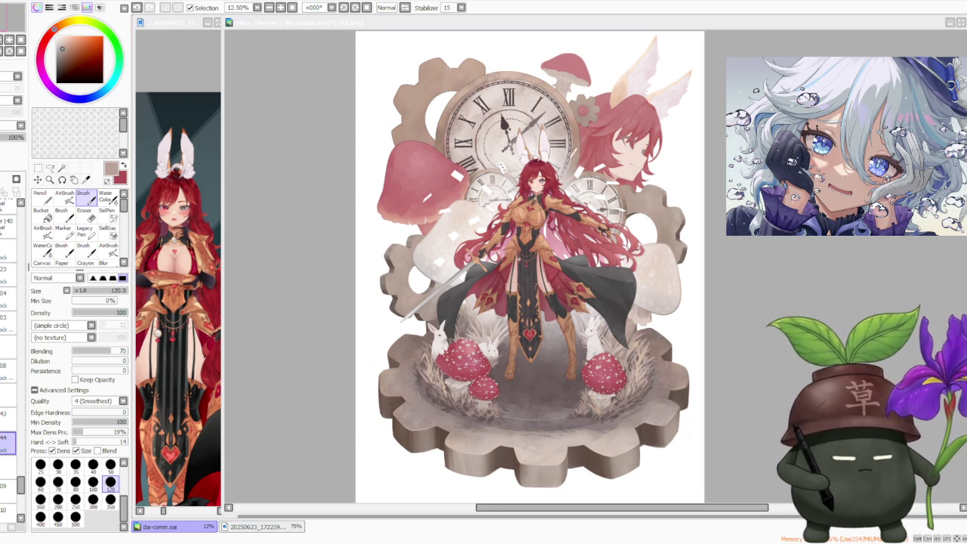
pyautogui.press('-')
pyautogui.press('-')
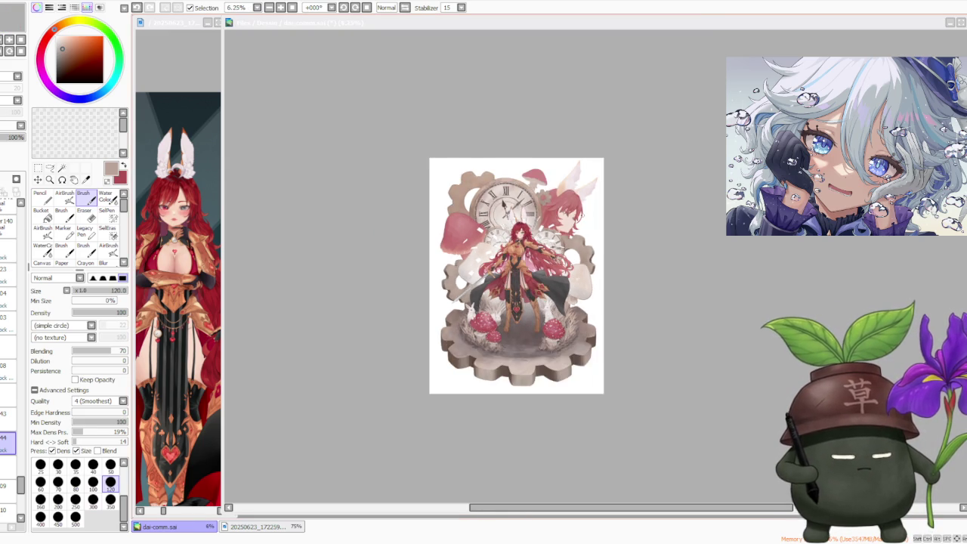
pyautogui.press('+')
pyautogui.press('+')
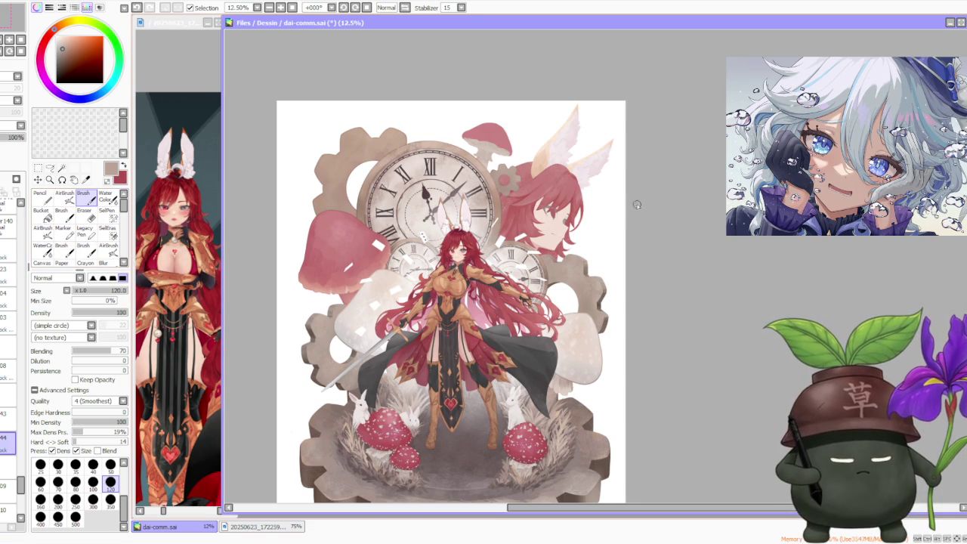
pyautogui.scroll(-1, 597, 191)
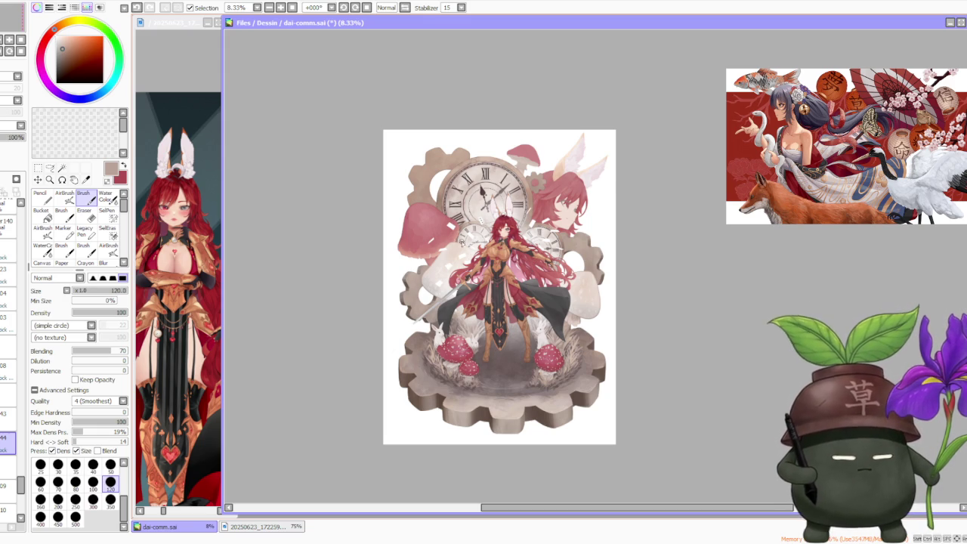
pyautogui.scroll(1, 528, 149)
pyautogui.scroll(1, 527, 149)
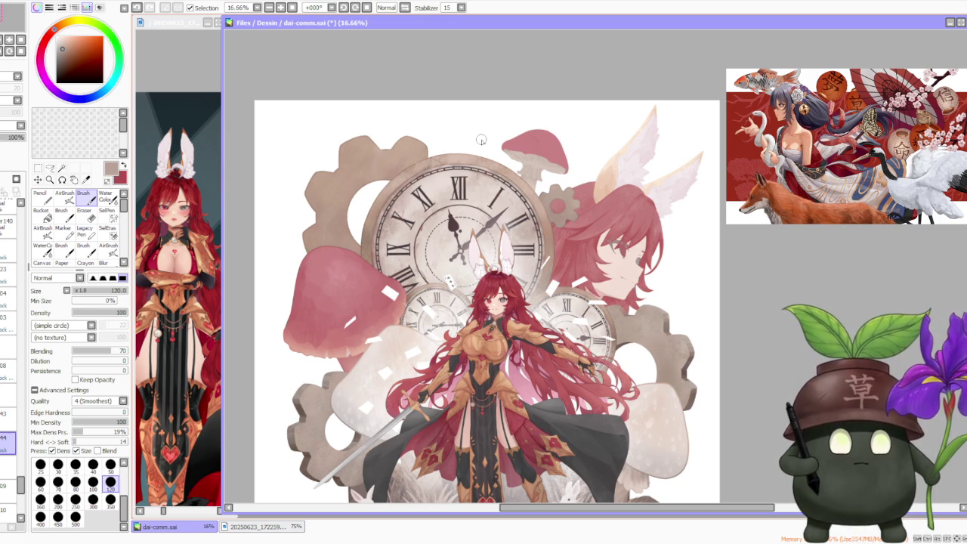
pyautogui.scroll(-1, 479, 137)
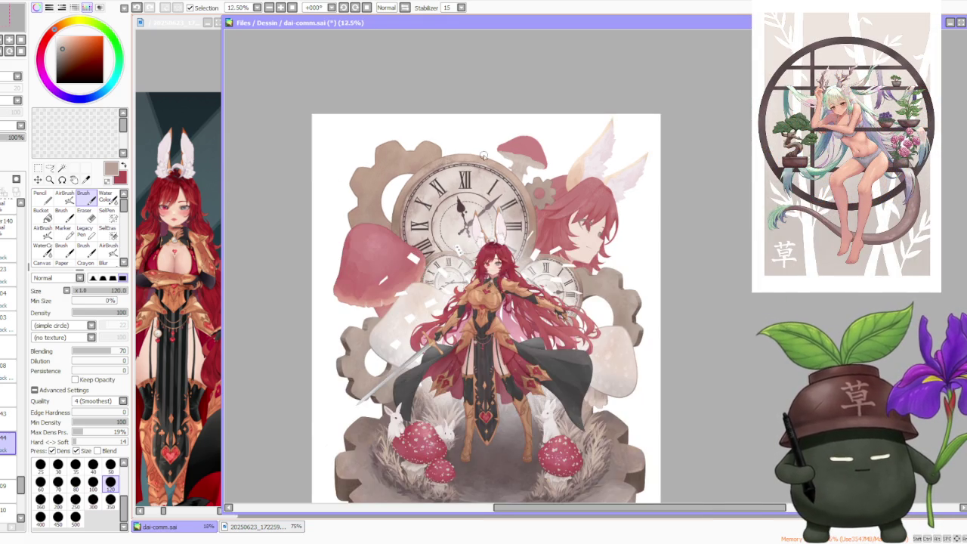
pyautogui.scroll(1, 484, 140)
pyautogui.scroll(1, 498, 143)
pyautogui.scroll(1, 501, 144)
pyautogui.scroll(1, 496, 146)
pyautogui.scroll(-2, 497, 147)
pyautogui.scroll(-1, 497, 146)
pyautogui.scroll(-1, 497, 147)
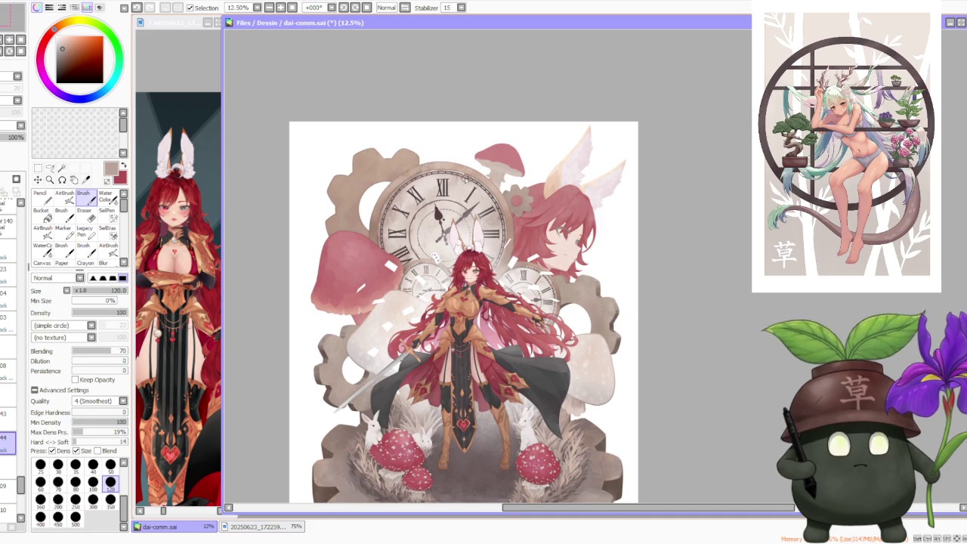
pyautogui.scroll(1, 464, 179)
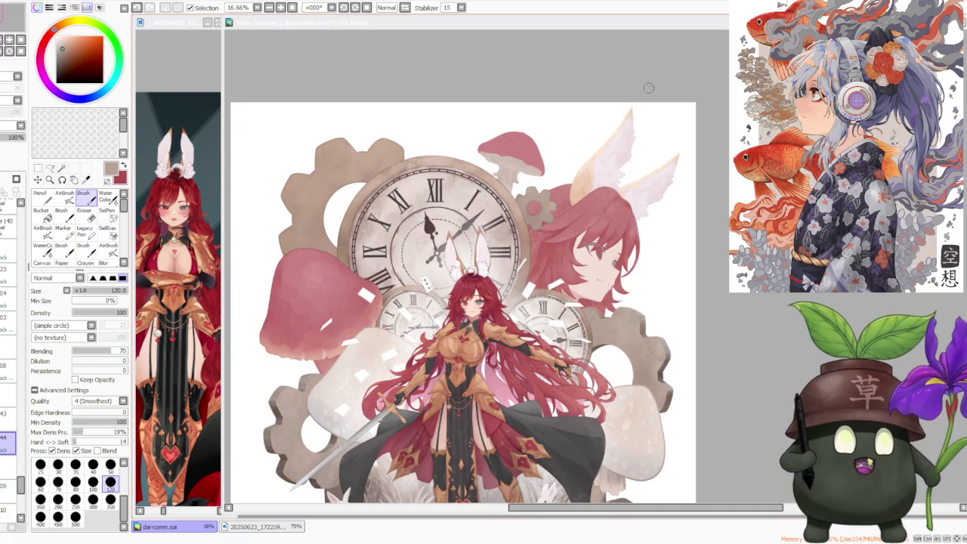
pyautogui.scroll(-2, 612, 327)
pyautogui.scroll(2, 538, 426)
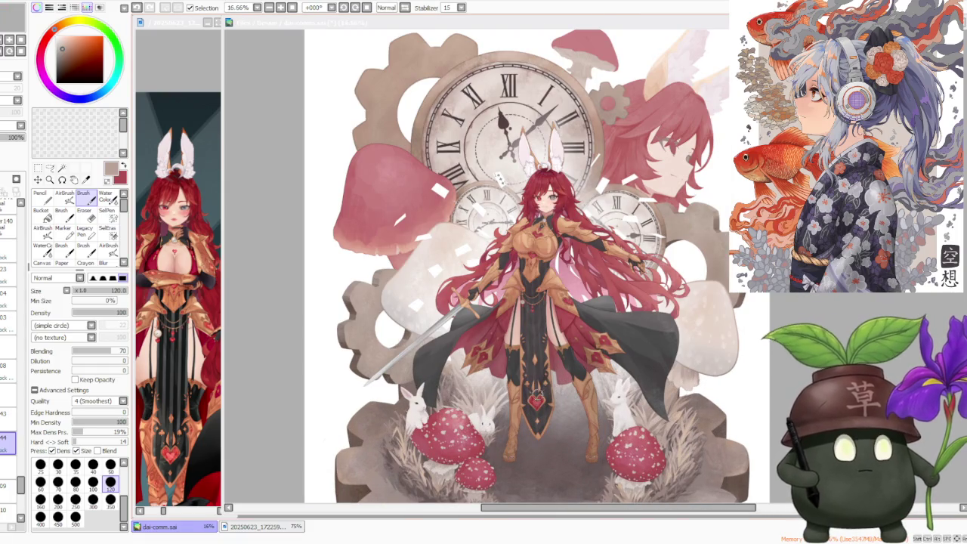
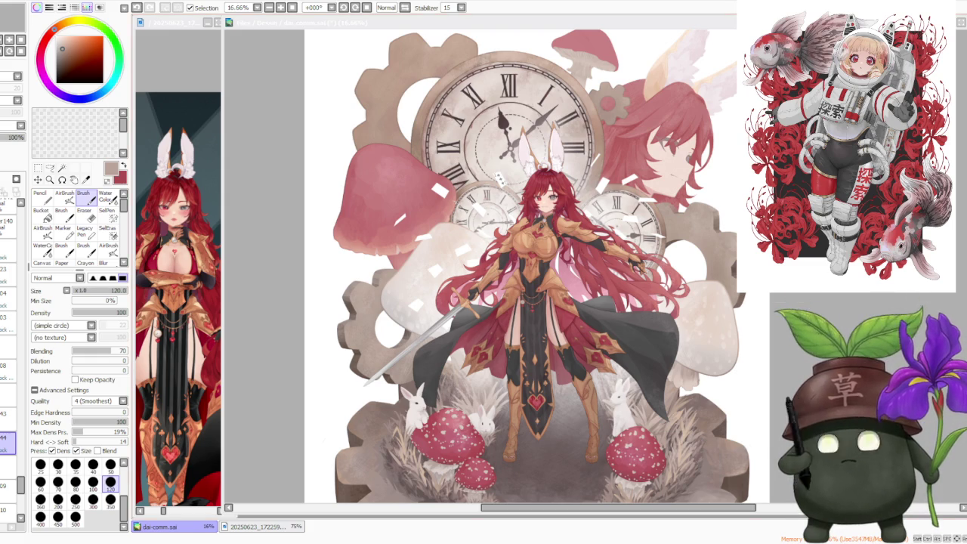
# Step: Zoom in on the pink mushroom rising above the clock
pyautogui.hotkey('alt', 'Tab')
pyautogui.scroll(-2, 537, 270)
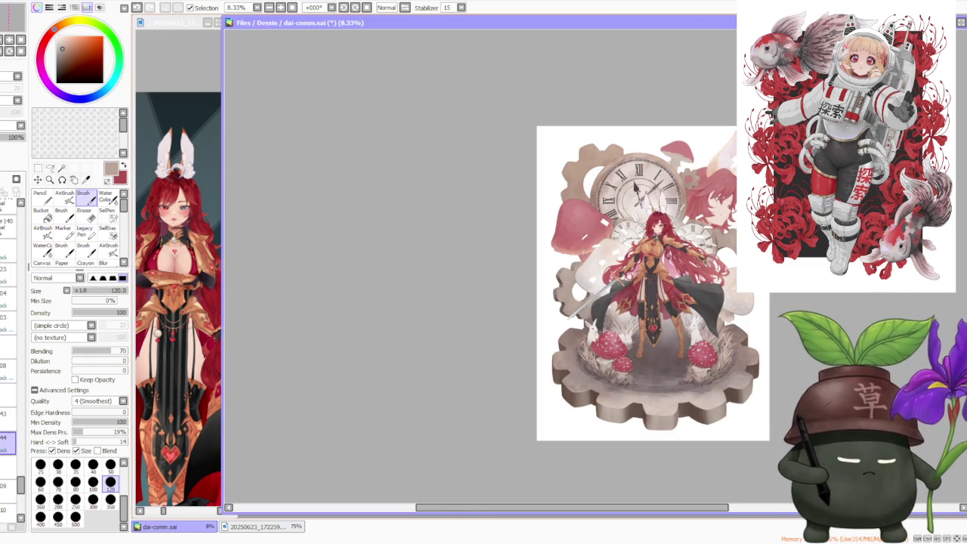
pyautogui.scroll(2, 537, 270)
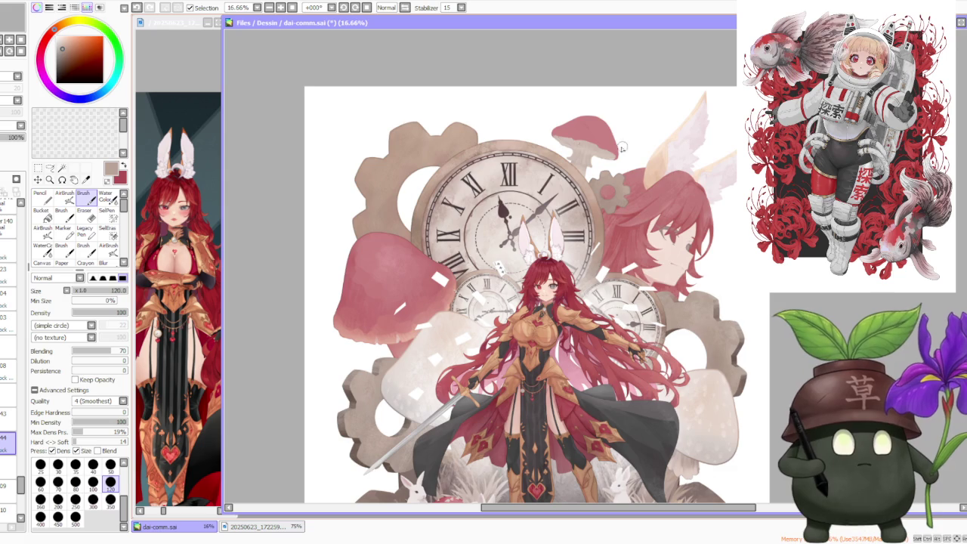
pyautogui.scroll(-2, 529, 158)
pyautogui.scroll(2, 589, 136)
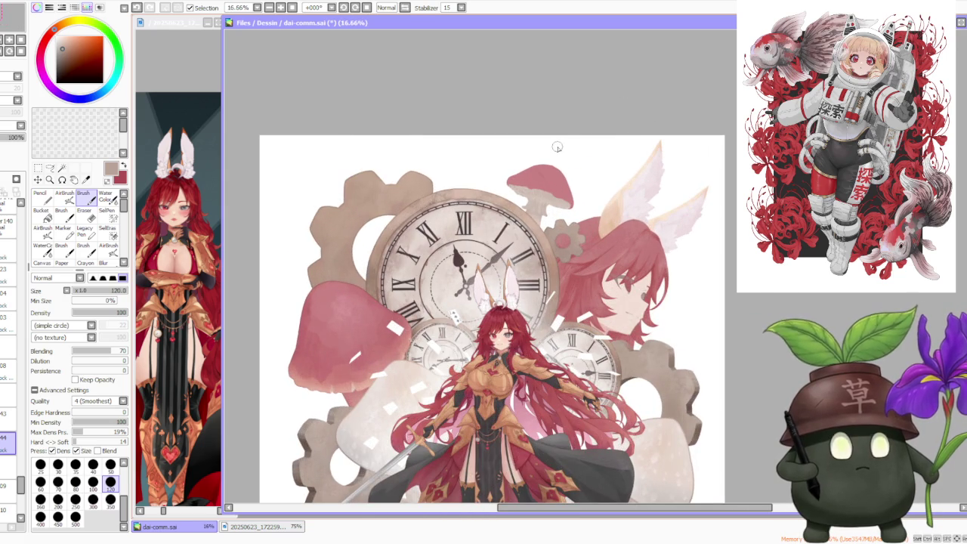
pyautogui.scroll(2, 556, 143)
pyautogui.scroll(1, 555, 162)
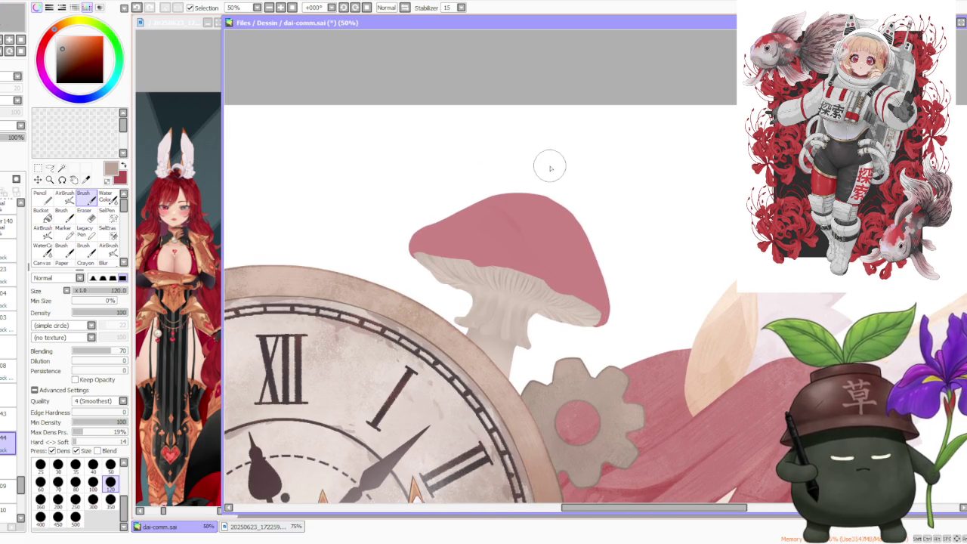
# Step: Select the pink mushroom's layer in the Layer panel
pyautogui.click(8, 417)
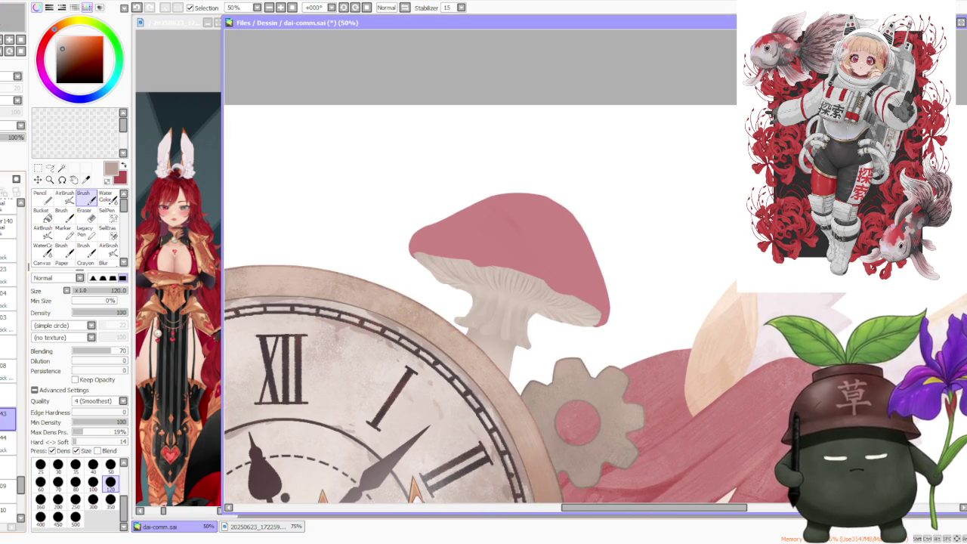
pyautogui.click(7, 395)
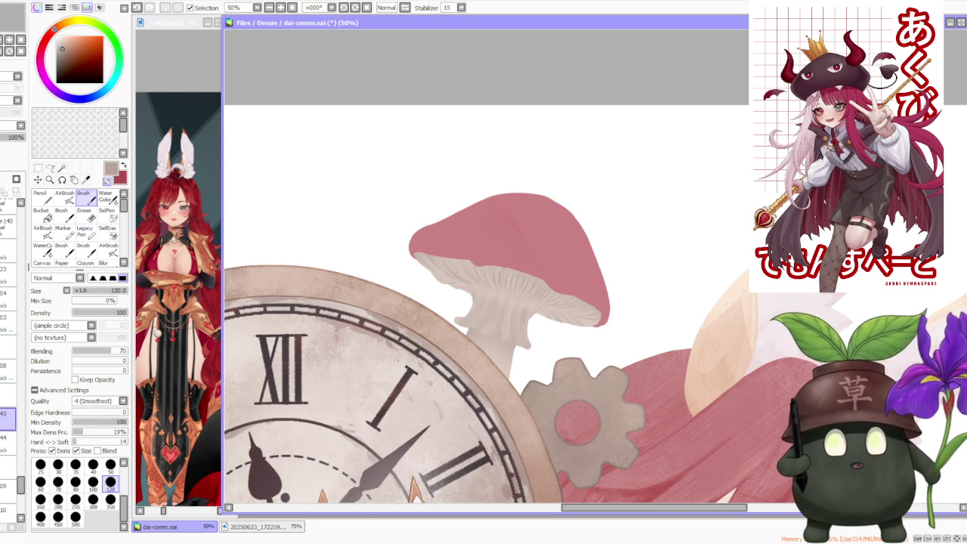
pyautogui.hotkey('alt', 'Tab')
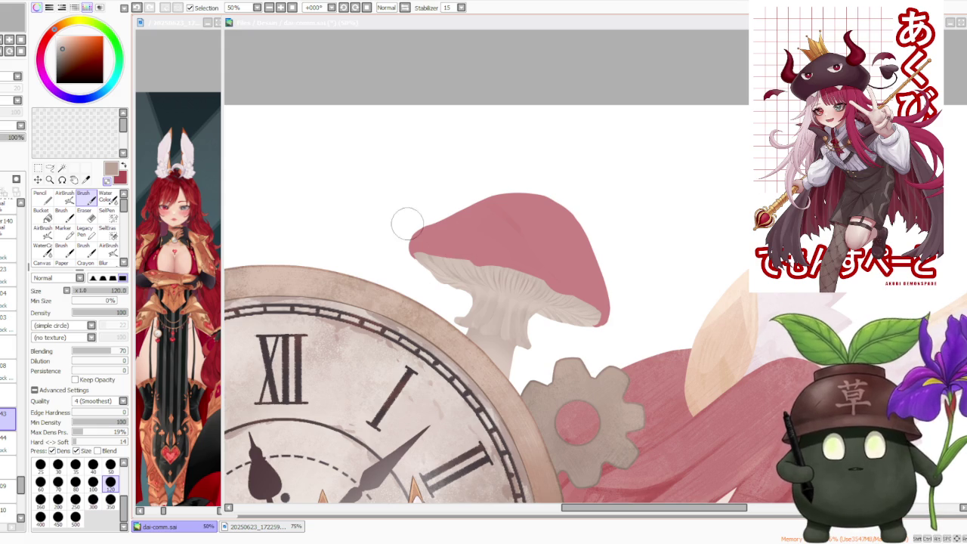
# Step: Eyedrop the mushroom cap's pink as the current painting colour
pyautogui.keyDown('alt'); pyautogui.click(428, 240); pyautogui.keyUp('alt')
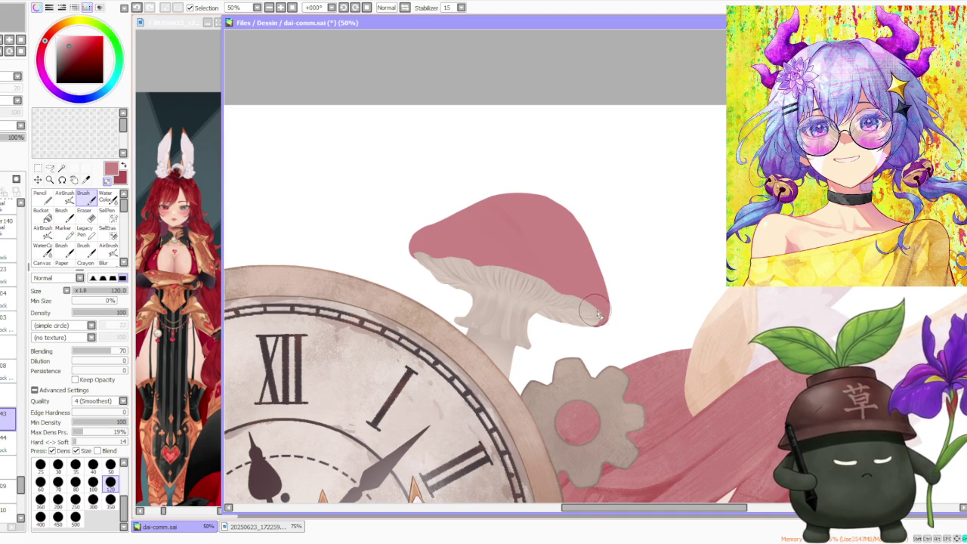
pyautogui.scroll(1, 596, 316)
pyautogui.scroll(-2, 600, 318)
pyautogui.scroll(-2, 604, 322)
pyautogui.scroll(-1, 606, 323)
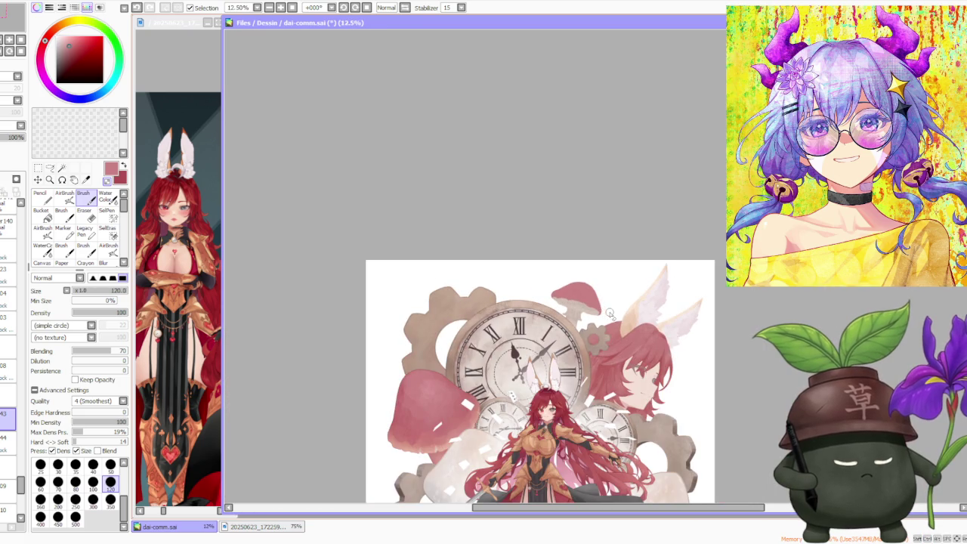
pyautogui.scroll(3, 605, 318)
pyautogui.scroll(1, 510, 279)
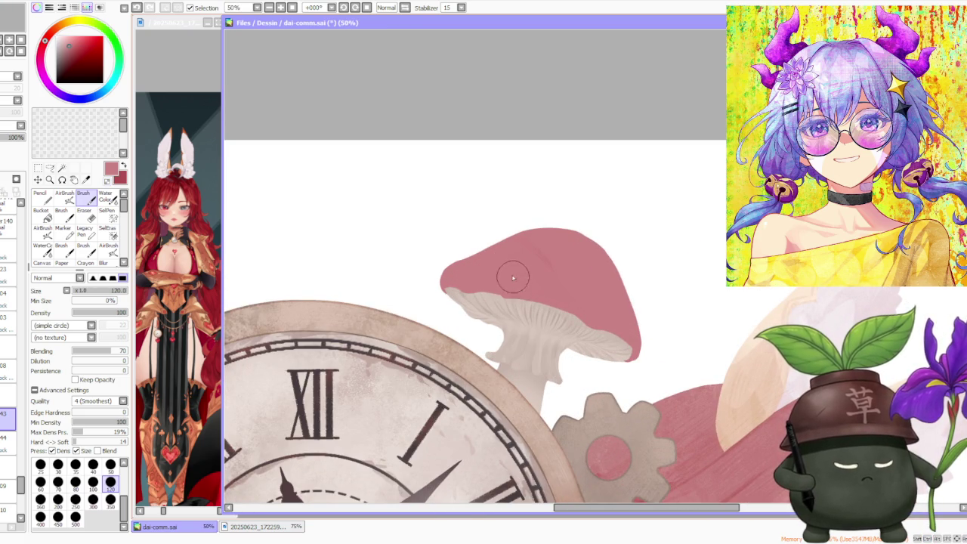
# Step: Zoom in and out to compare the pink against the full illustration
pyautogui.scroll(2, 495, 281)
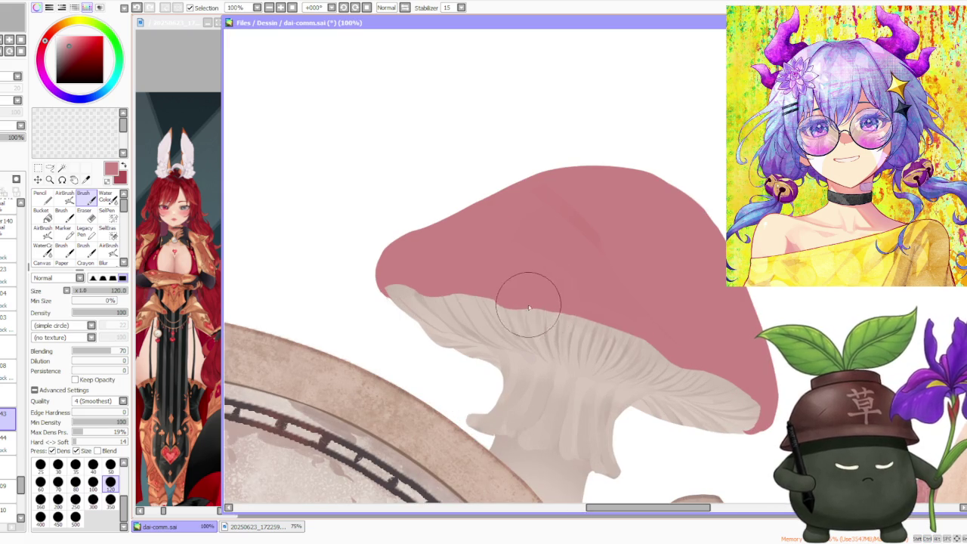
pyautogui.scroll(-5, 535, 299)
pyautogui.scroll(-1, 535, 290)
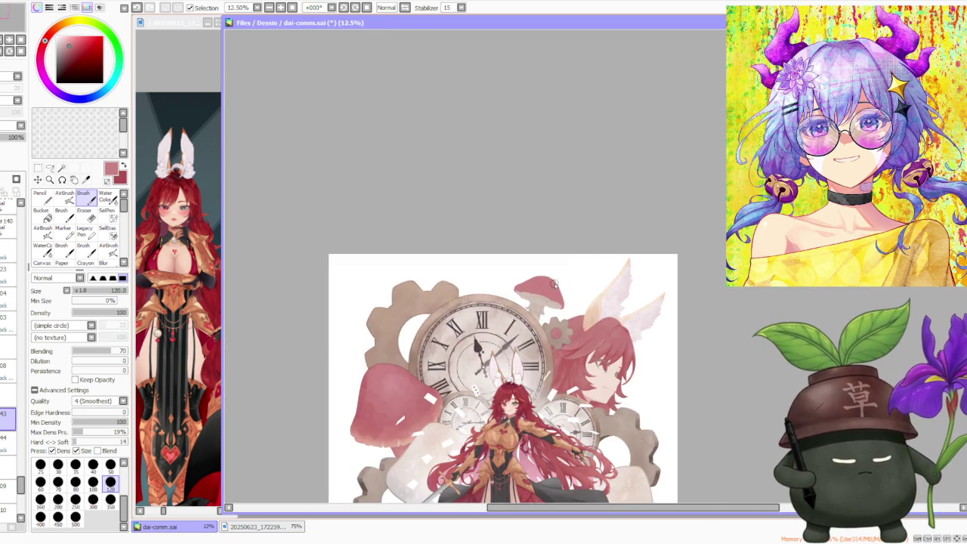
pyautogui.scroll(-2, 559, 288)
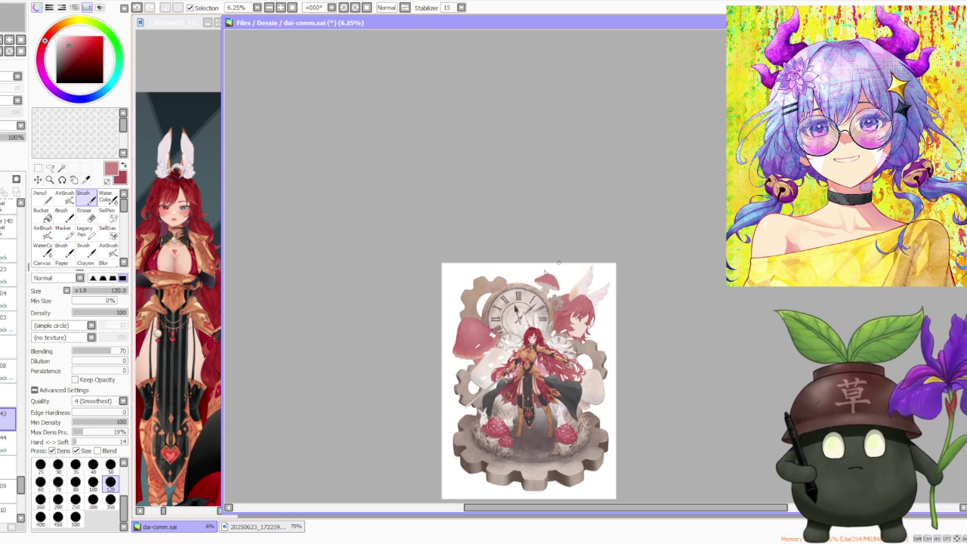
pyautogui.scroll(2, 557, 265)
pyautogui.scroll(1, 558, 266)
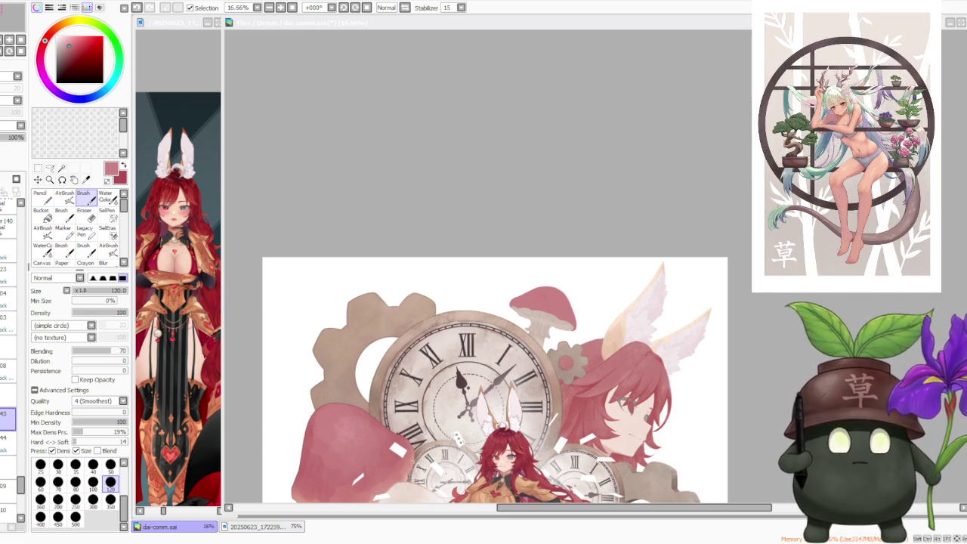
pyautogui.moveTo(453, 187); pyautogui.dragTo(414, 154)
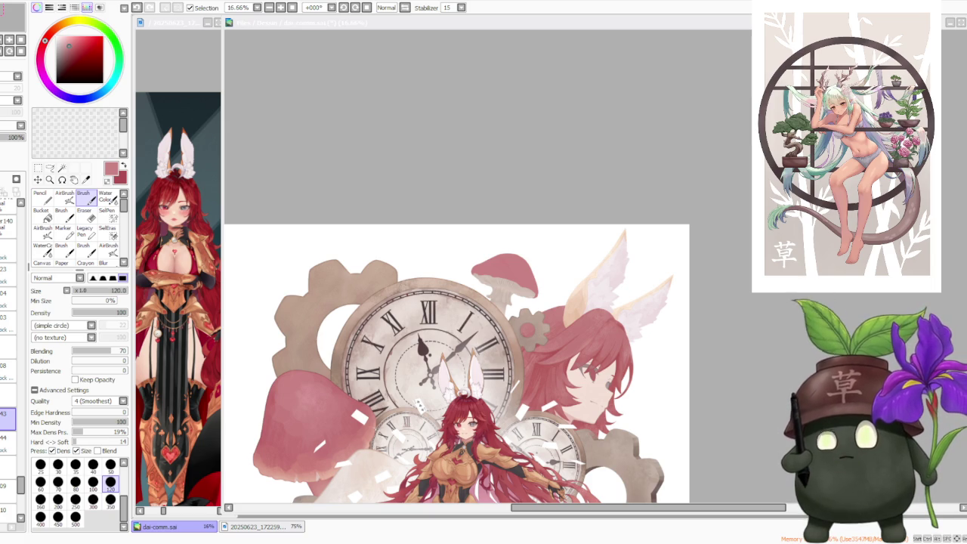
pyautogui.scroll(-1, 609, 333)
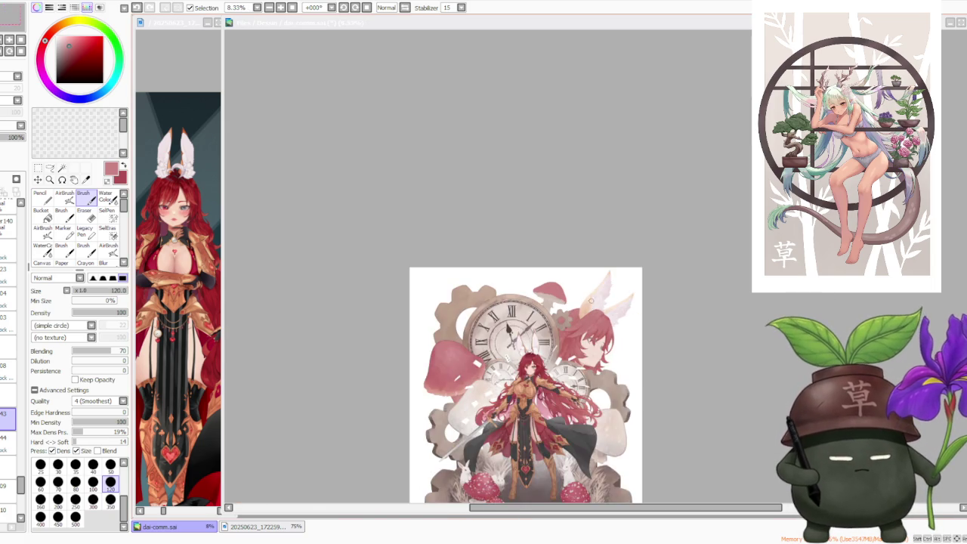
pyautogui.scroll(1, 609, 317)
pyautogui.scroll(1, 609, 297)
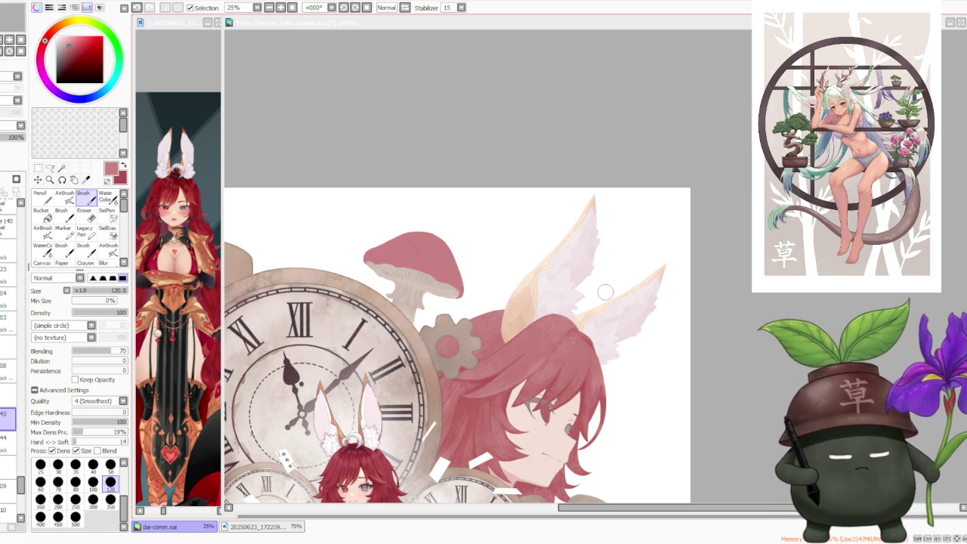
# Step: Switch to the layer above and mix a pale beige on the colour wheel
pyautogui.click(785, 318)
pyautogui.click(7, 442)
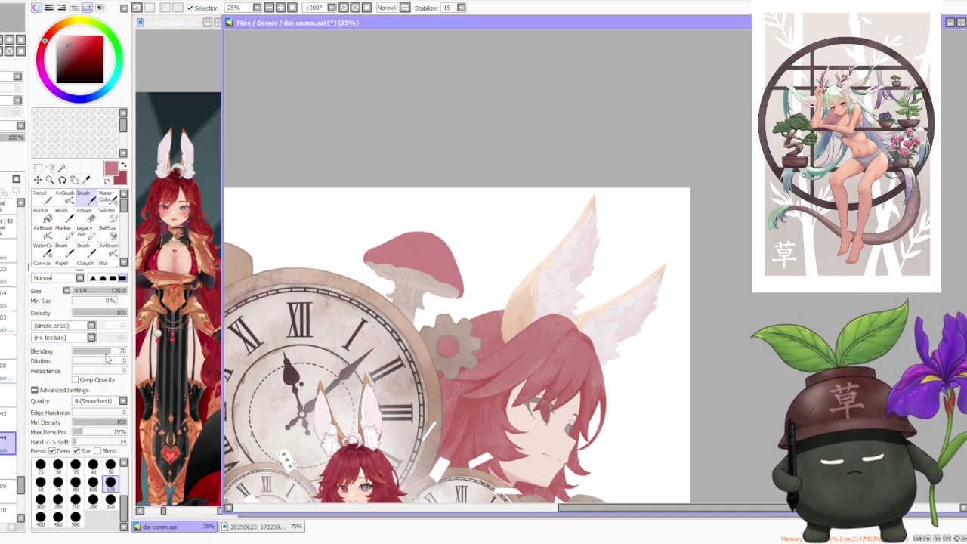
pyautogui.click(106, 68)
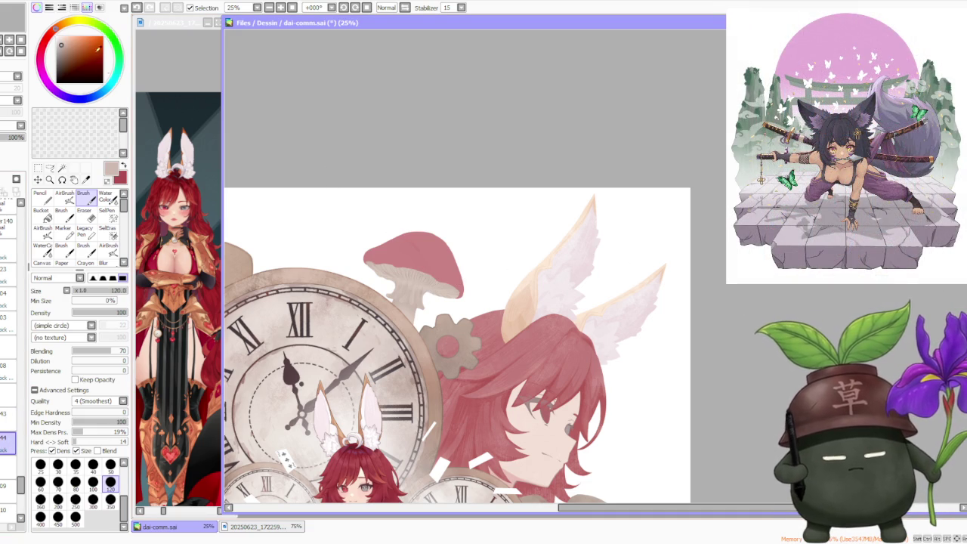
pyautogui.click(64, 40)
pyautogui.click(53, 32)
pyautogui.click(59, 40)
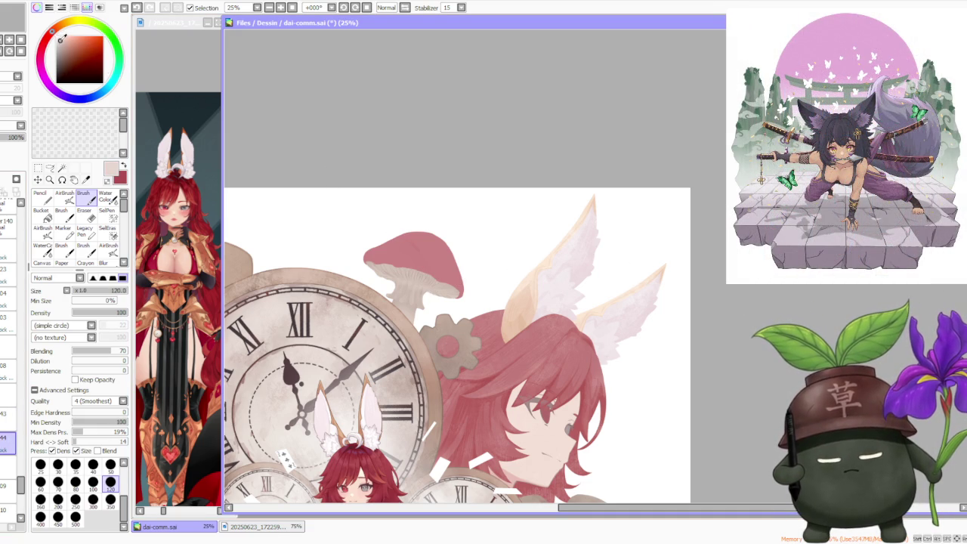
# Step: Choose the AirBrush and reduce its size from 300 to 120, then 50 for the gills
pyautogui.click(64, 198)
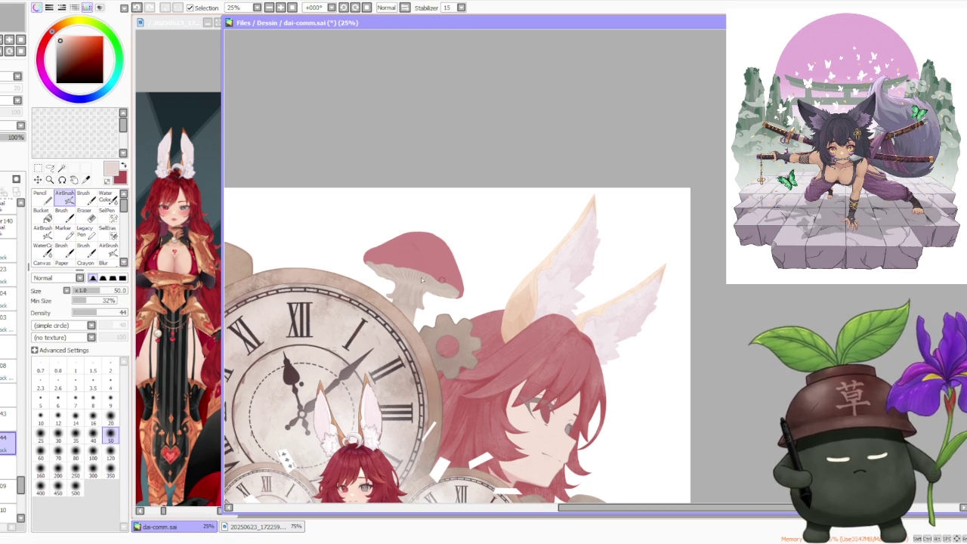
pyautogui.click(93, 474)
pyautogui.scroll(2, 444, 283)
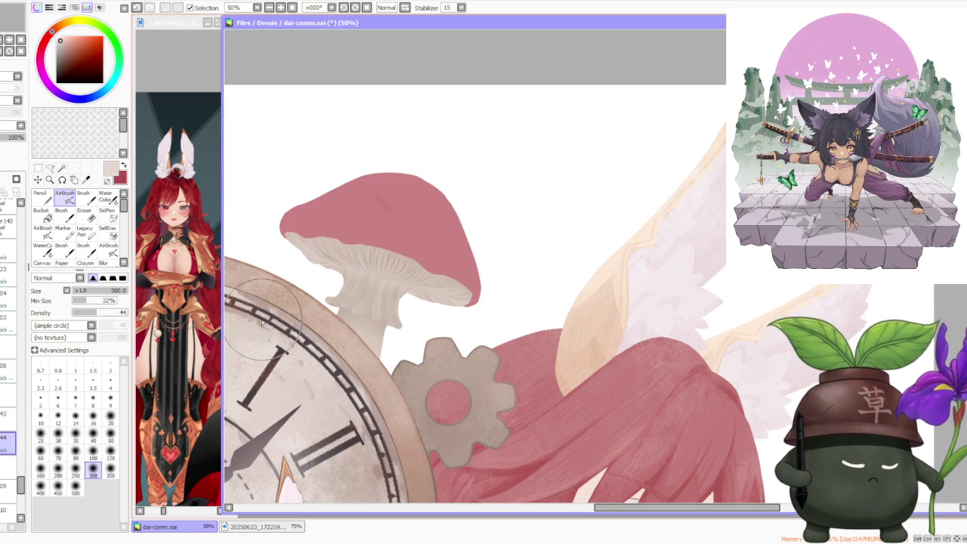
pyautogui.click(110, 457)
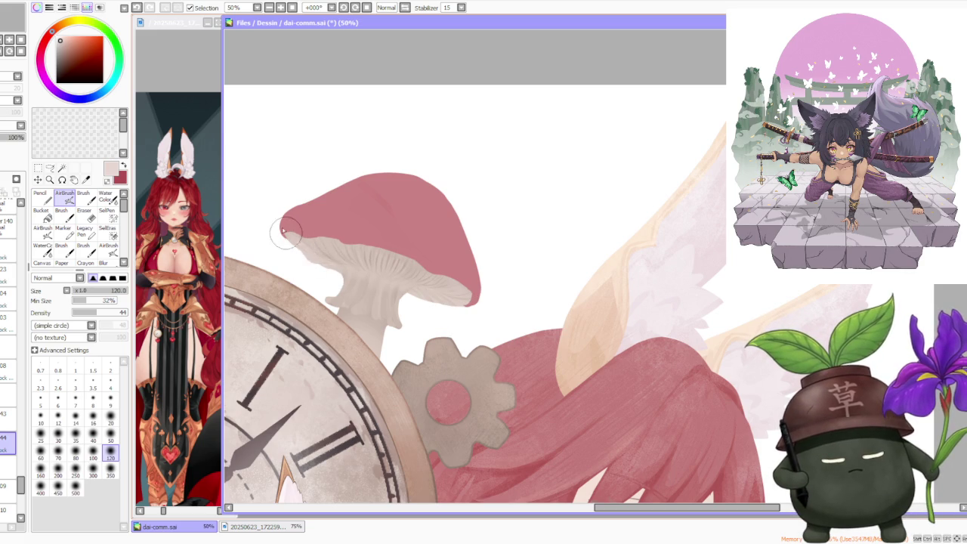
pyautogui.scroll(-1, 431, 223)
pyautogui.scroll(-1, 431, 223)
pyautogui.scroll(-1, 431, 223)
pyautogui.scroll(1, 433, 231)
pyautogui.scroll(2, 433, 230)
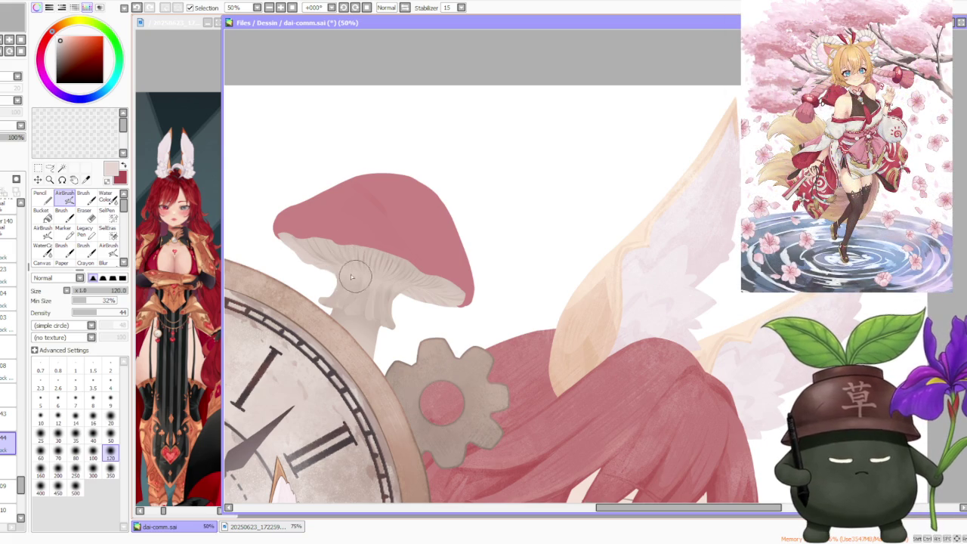
pyautogui.click(111, 437)
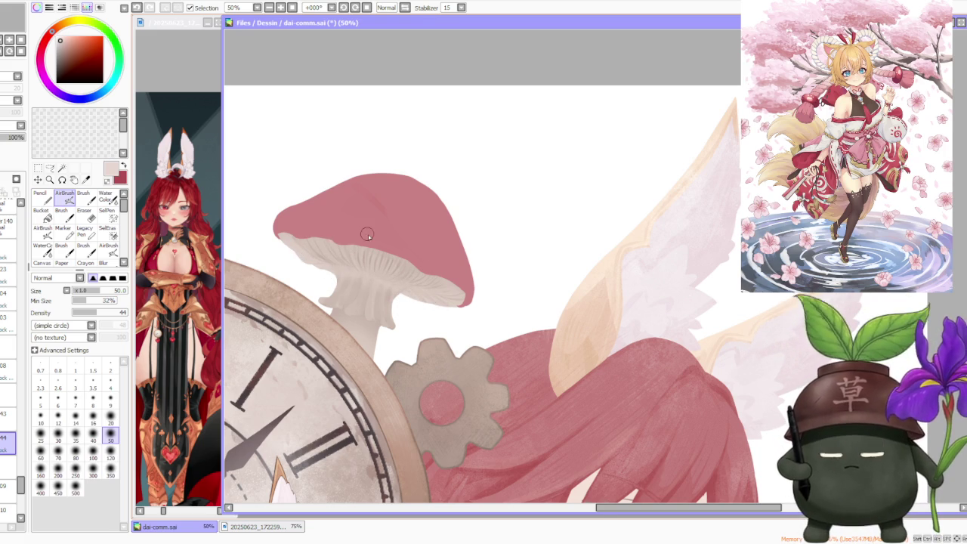
pyautogui.scroll(1, 365, 233)
# Step: With the Brush, sample the gill beige, lower blending to 55 and blend the gills
pyautogui.click(83, 197)
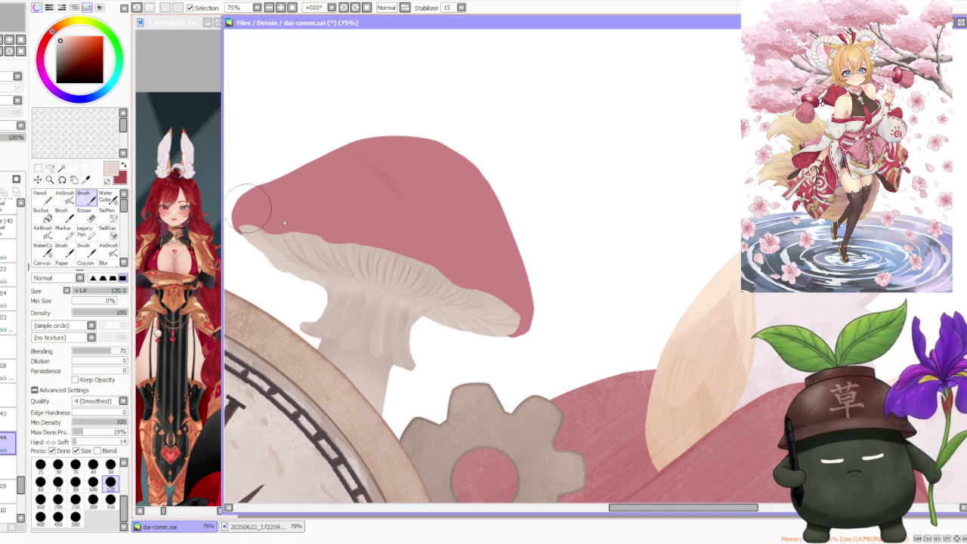
pyautogui.keyDown('alt'); pyautogui.click(332, 268); pyautogui.keyUp('alt')
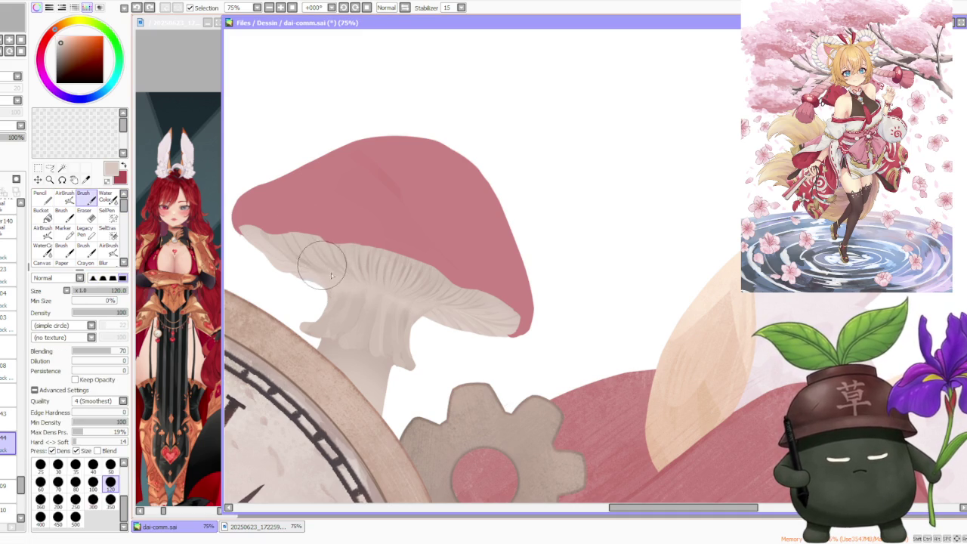
pyautogui.click(100, 352)
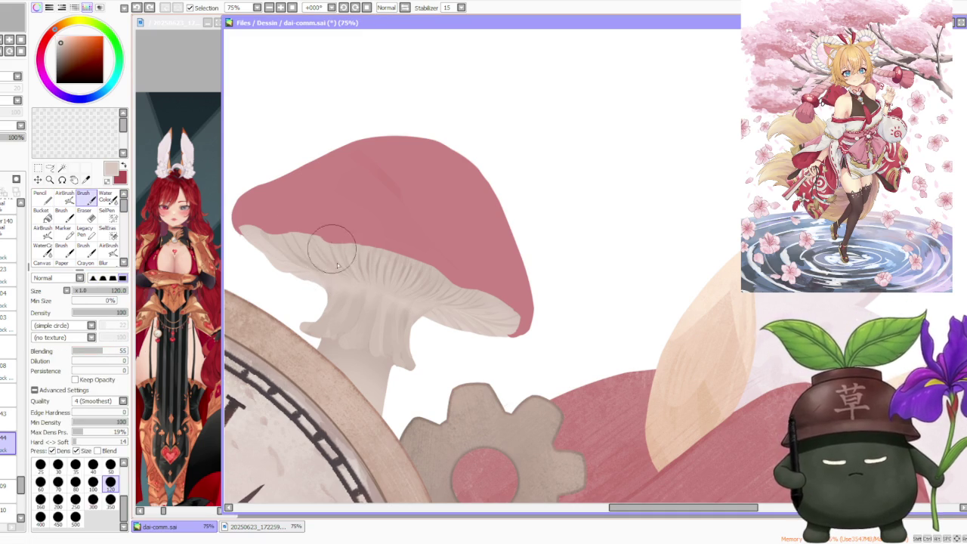
pyautogui.moveTo(369, 286); pyautogui.dragTo(380, 283)
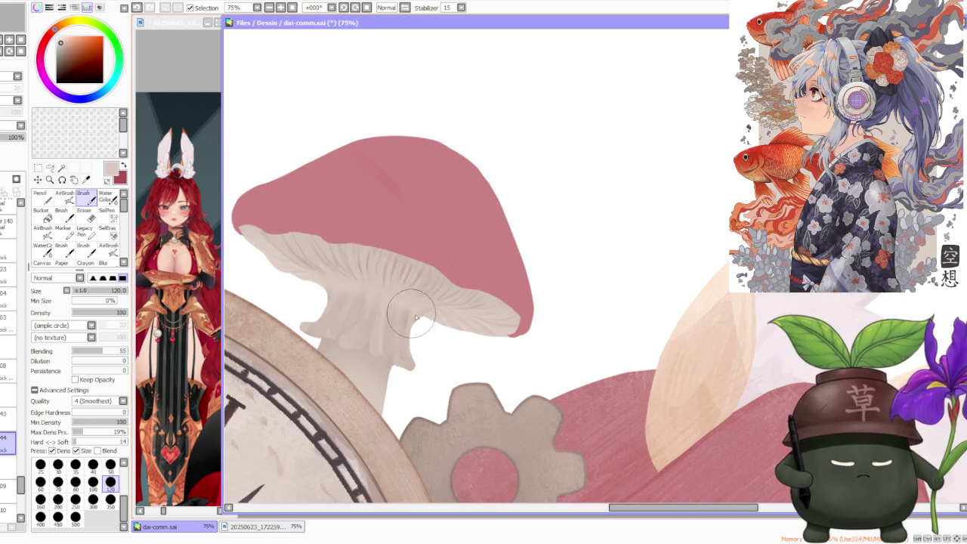
pyautogui.scroll(-3, 385, 298)
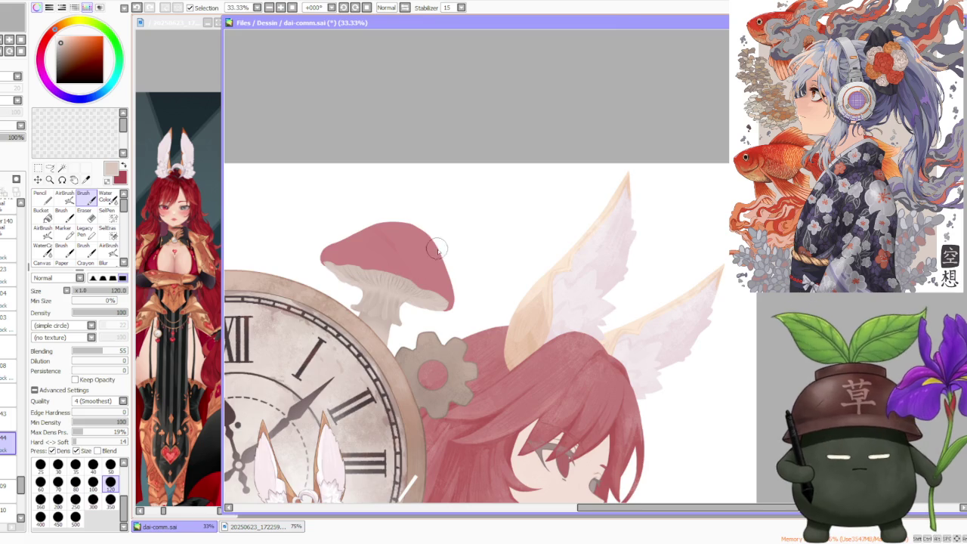
pyautogui.scroll(-1, 436, 249)
pyautogui.scroll(-2, 436, 249)
pyautogui.scroll(3, 417, 252)
pyautogui.scroll(2, 441, 294)
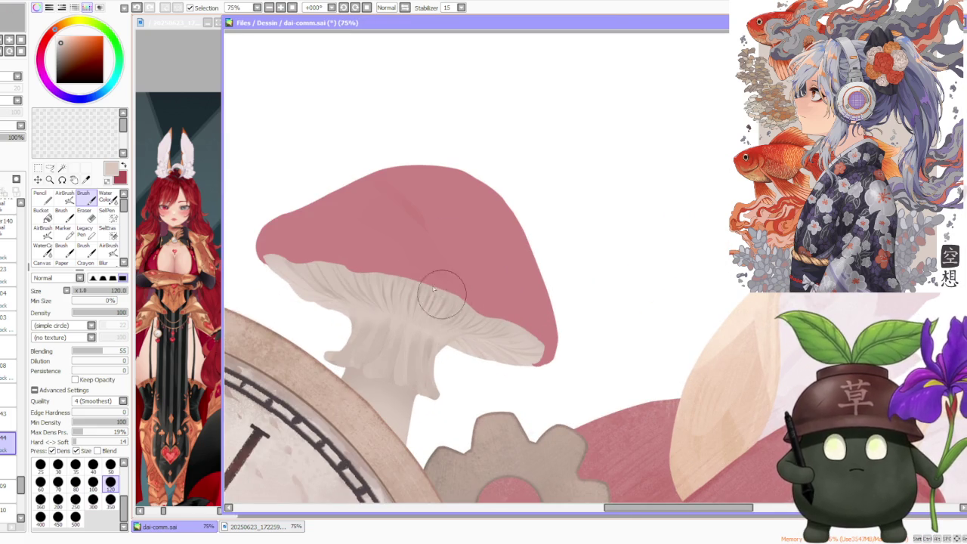
# Step: Airbrush a lightened peach of the cap pink under the cap at size 100
pyautogui.keyDown('alt'); pyautogui.click(406, 206); pyautogui.keyUp('alt')
pyautogui.moveTo(65, 34); pyautogui.dragTo(70, 40)
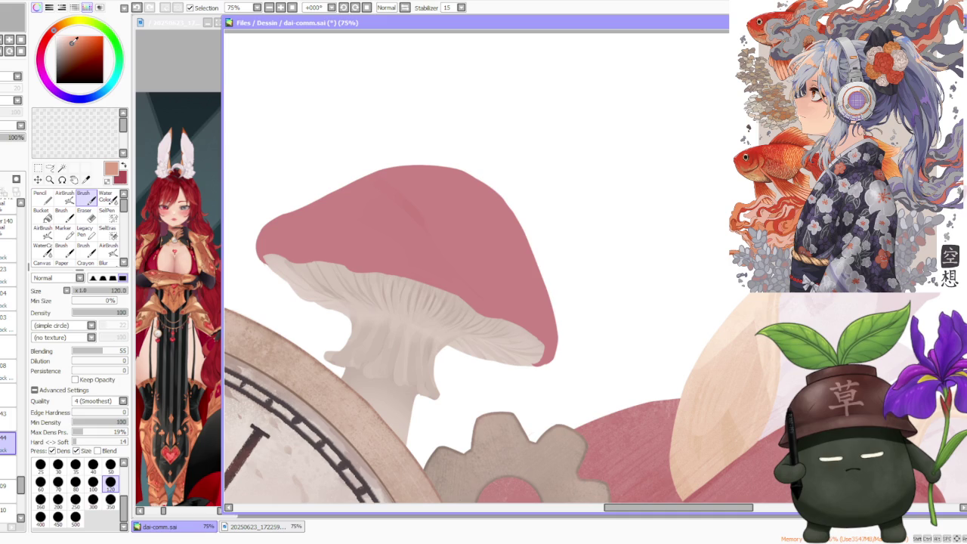
pyautogui.click(65, 198)
pyautogui.click(111, 417)
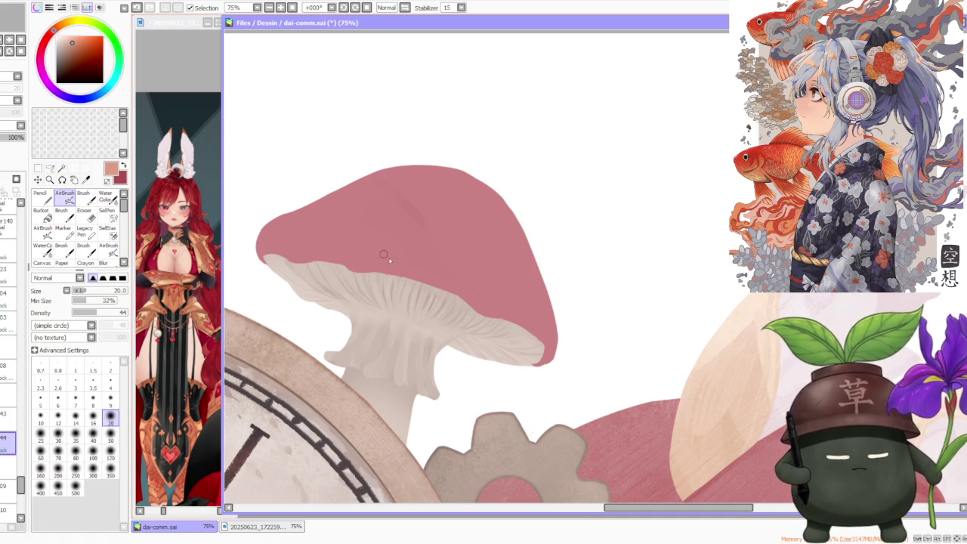
pyautogui.scroll(-2, 370, 254)
pyautogui.click(93, 438)
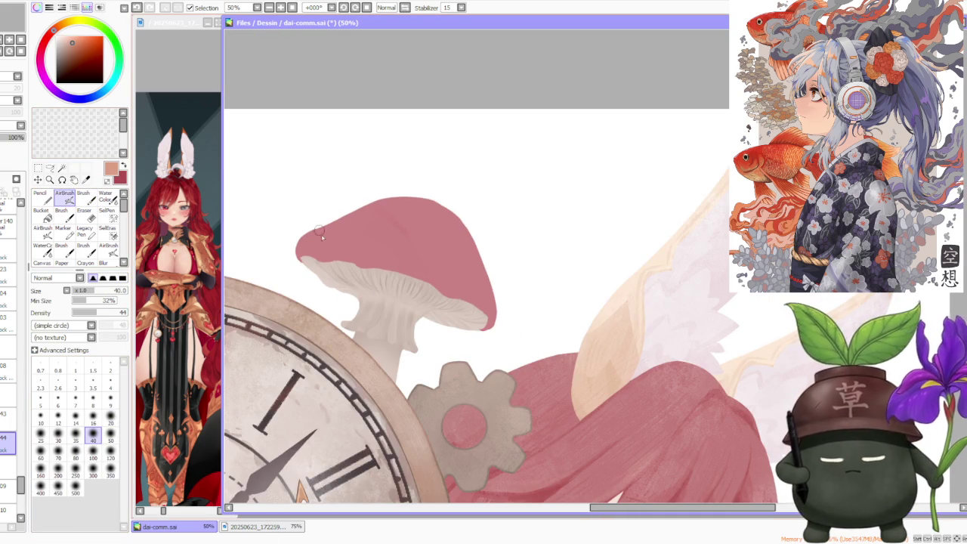
pyautogui.click(93, 451)
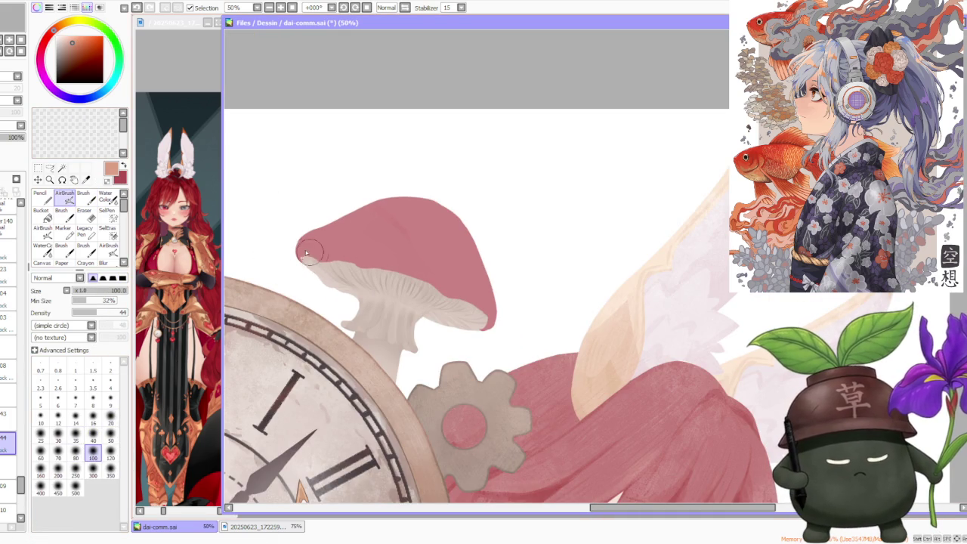
pyautogui.moveTo(316, 260)
pyautogui.mouseDown()
pyautogui.moveTo(408, 264)
pyautogui.moveTo(481, 315)
pyautogui.moveTo(441, 286)
pyautogui.moveTo(370, 261)
pyautogui.moveTo(376, 270)
pyautogui.mouseUp()
# Step: Zoom out and back in to review the whole illustration and the mushroom
pyautogui.scroll(-4, 559, 295)
pyautogui.scroll(-2, 626, 306)
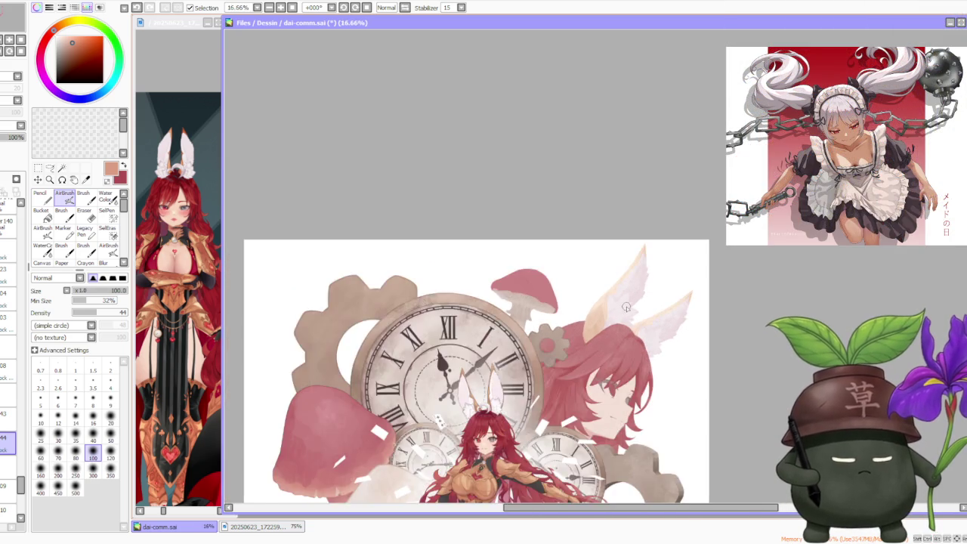
pyautogui.scroll(-2, 626, 307)
pyautogui.scroll(-1, 626, 307)
pyautogui.scroll(-1, 578, 275)
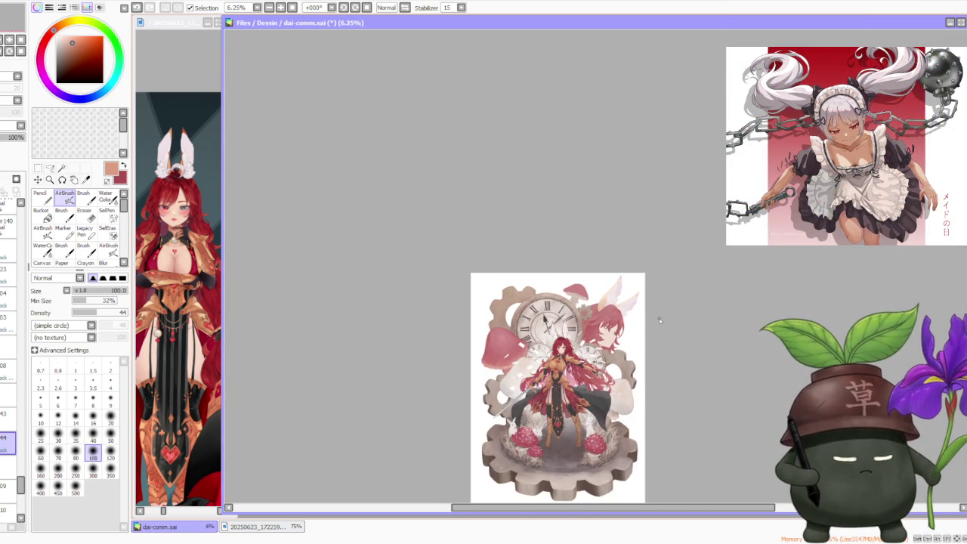
pyautogui.scroll(-2, 644, 300)
pyautogui.scroll(2, 655, 317)
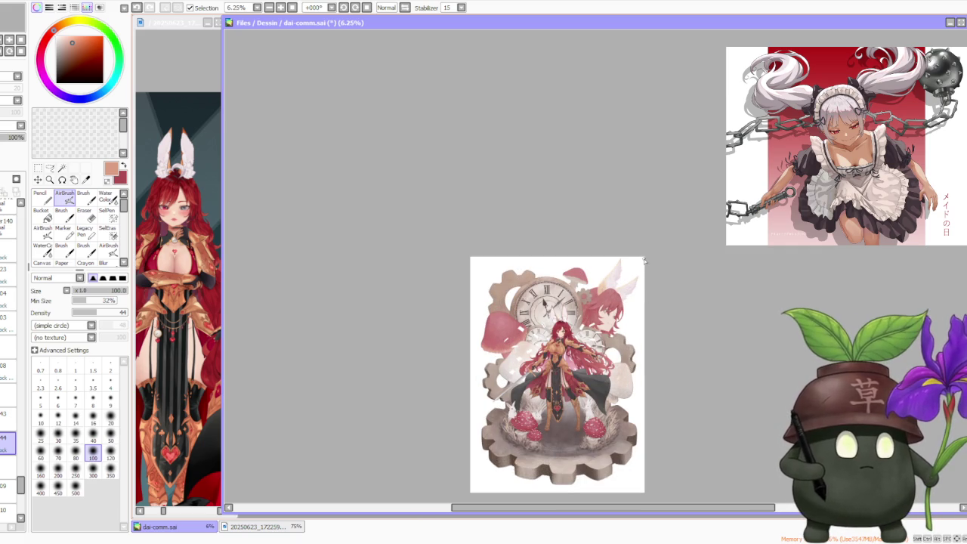
pyautogui.scroll(-2, 645, 254)
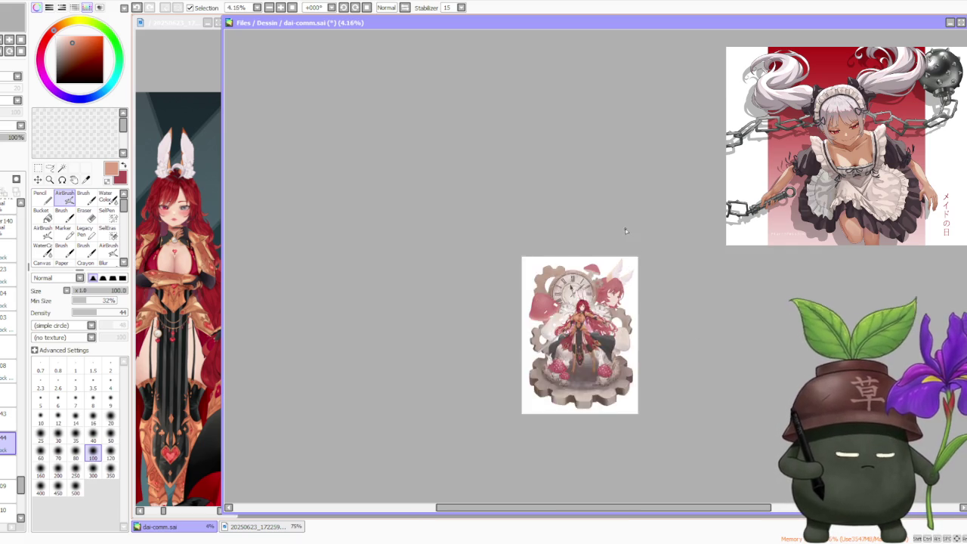
pyautogui.scroll(2, 654, 287)
pyautogui.scroll(1, 663, 309)
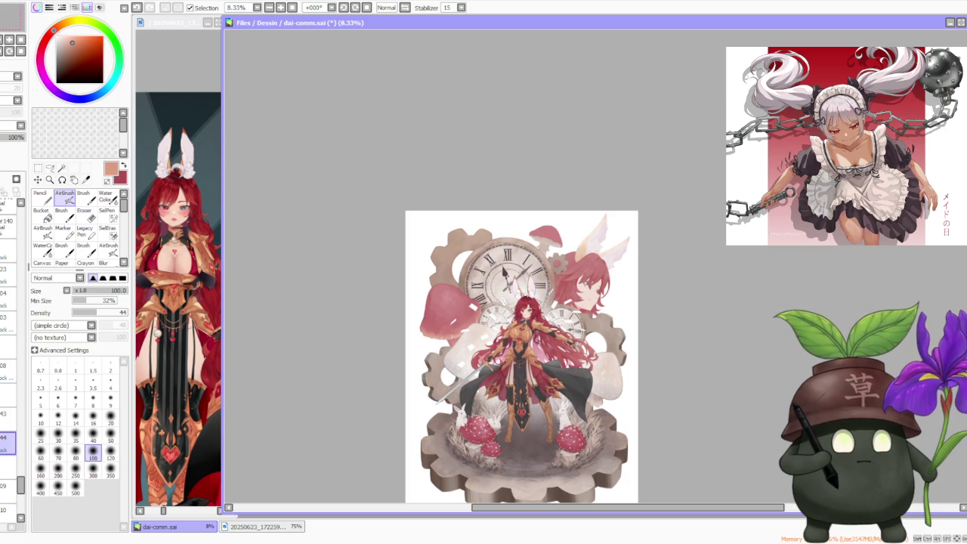
pyautogui.hotkey('alt', 'Tab')
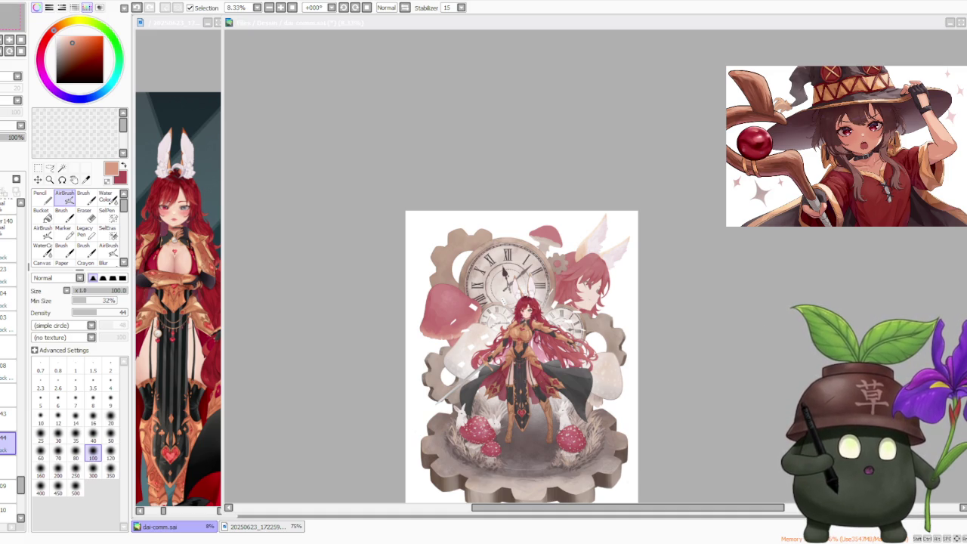
pyautogui.scroll(-1, 521, 355)
pyautogui.scroll(1, 494, 328)
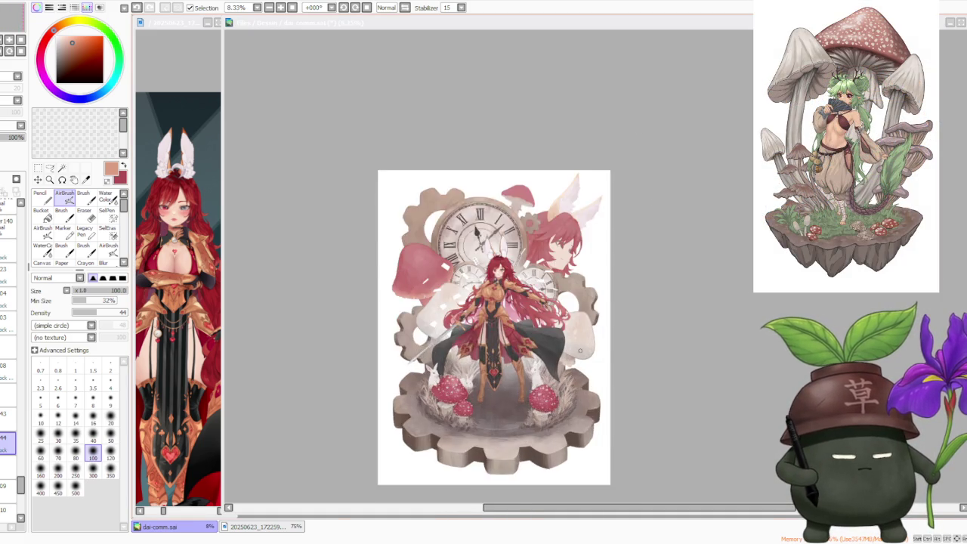
pyautogui.scroll(1, 580, 353)
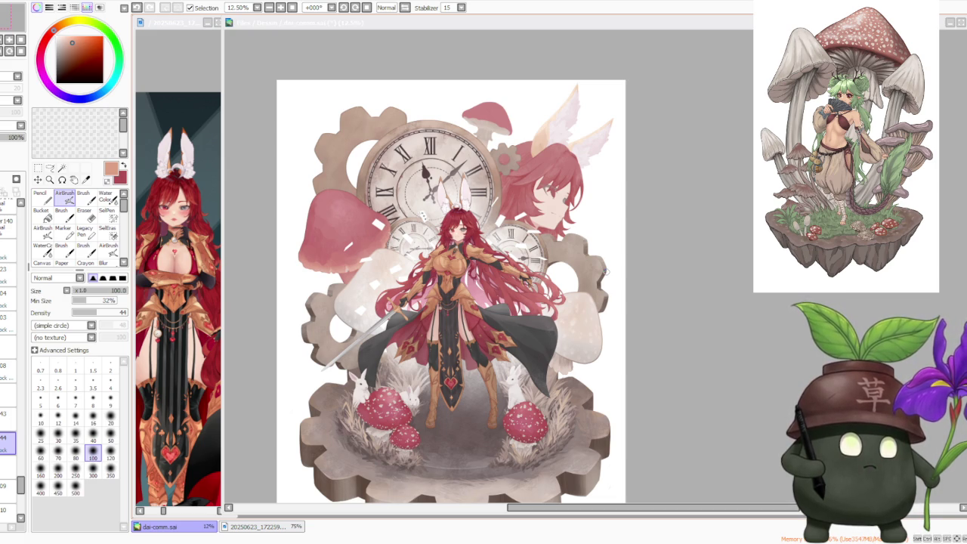
pyautogui.scroll(-1, 607, 272)
pyautogui.scroll(1, 534, 151)
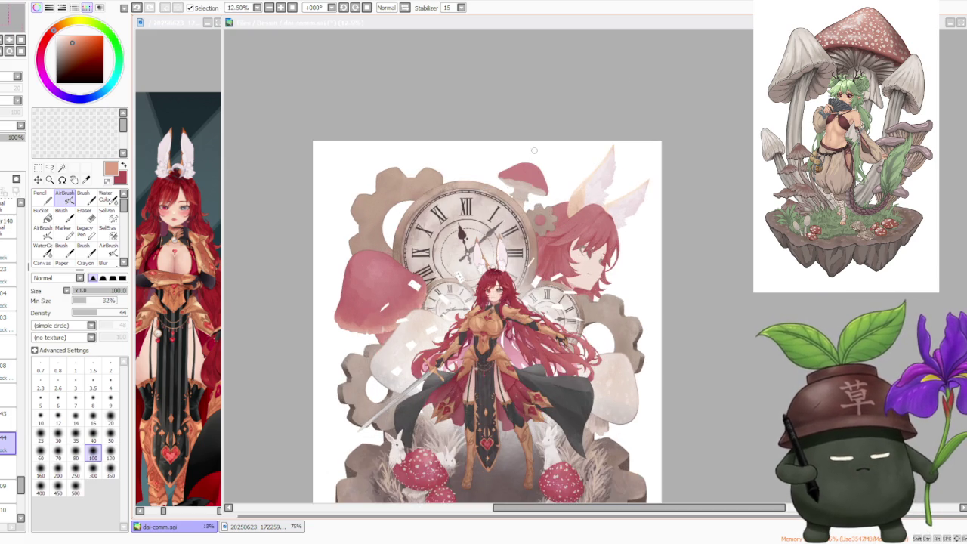
pyautogui.scroll(2, 518, 150)
pyautogui.scroll(-2, 517, 150)
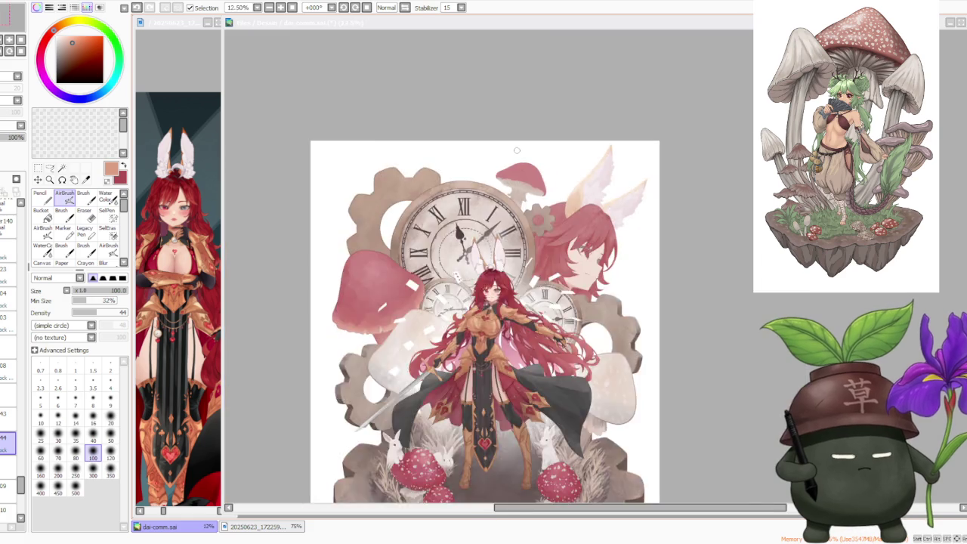
pyautogui.scroll(-1, 516, 151)
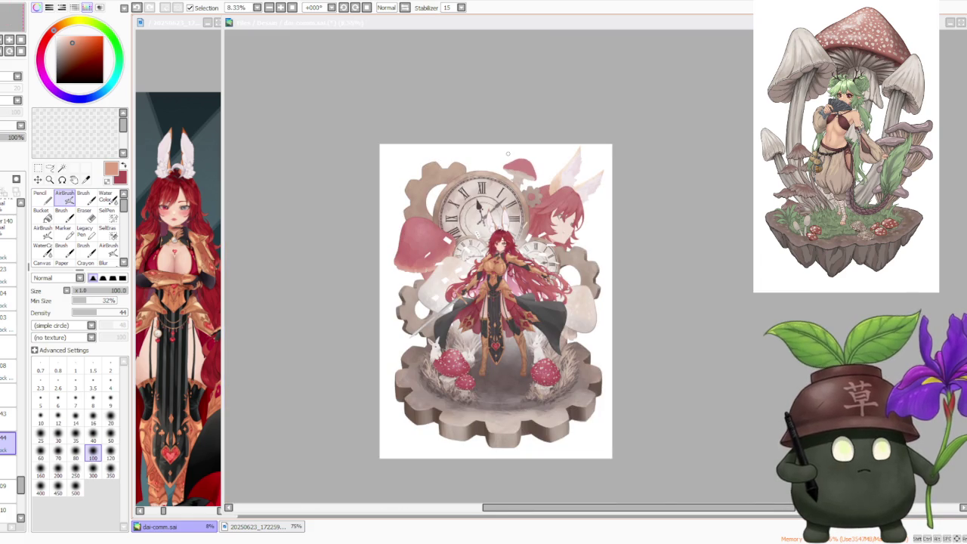
pyautogui.scroll(1, 507, 226)
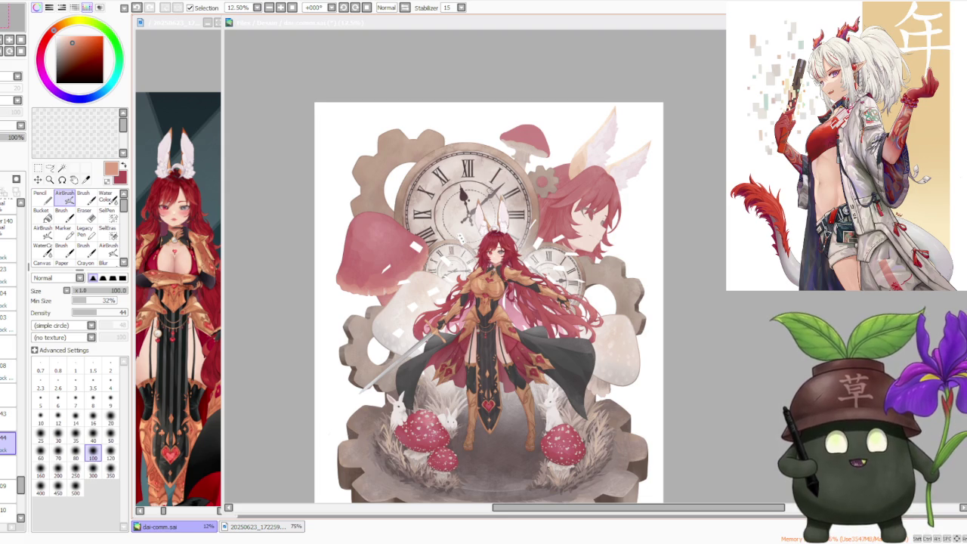
pyautogui.press('-')
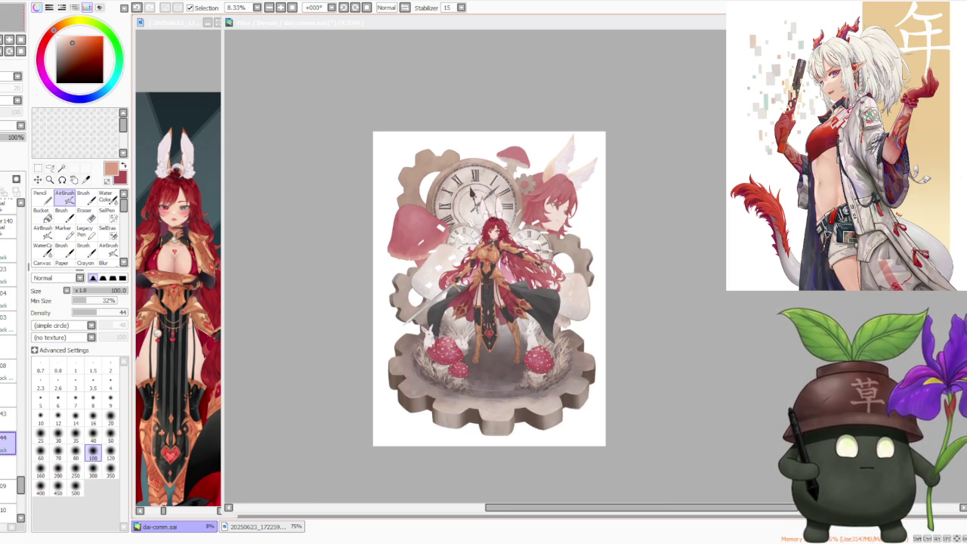
pyautogui.scroll(1, 491, 135)
pyautogui.scroll(1, 513, 123)
pyautogui.scroll(1, 512, 122)
pyautogui.scroll(-1, 512, 122)
pyautogui.scroll(-1, 512, 122)
pyautogui.scroll(-2, 496, 126)
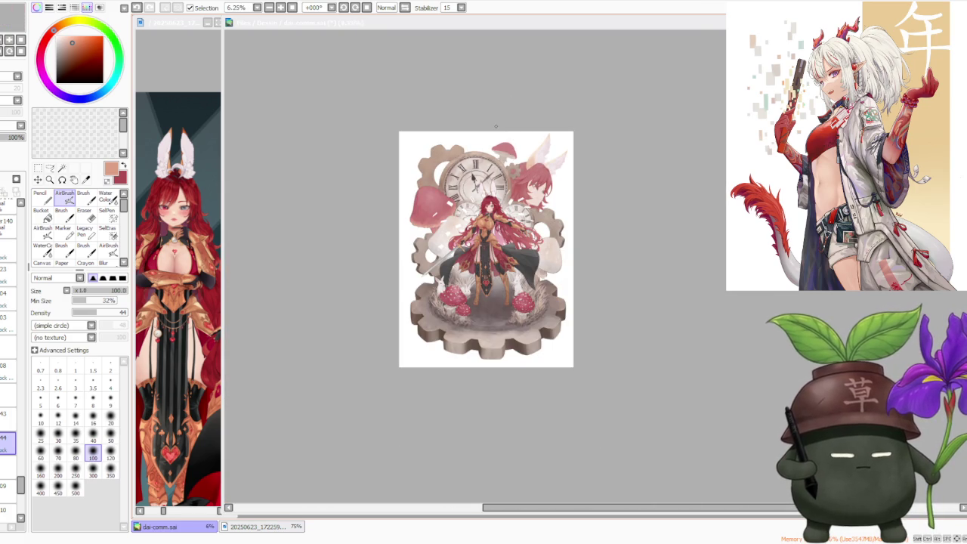
pyautogui.scroll(1, 496, 127)
pyautogui.scroll(1, 497, 128)
pyautogui.scroll(1, 499, 129)
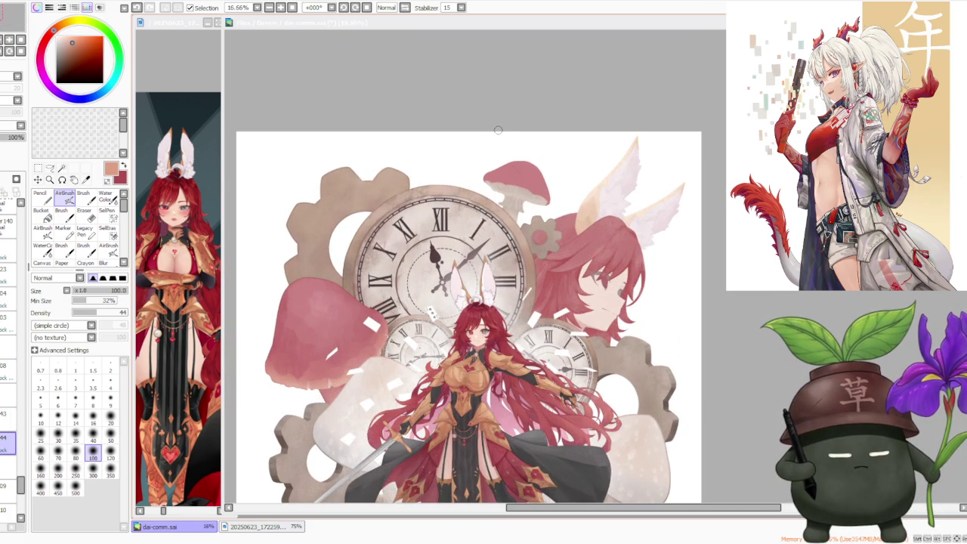
pyautogui.scroll(-1, 557, 260)
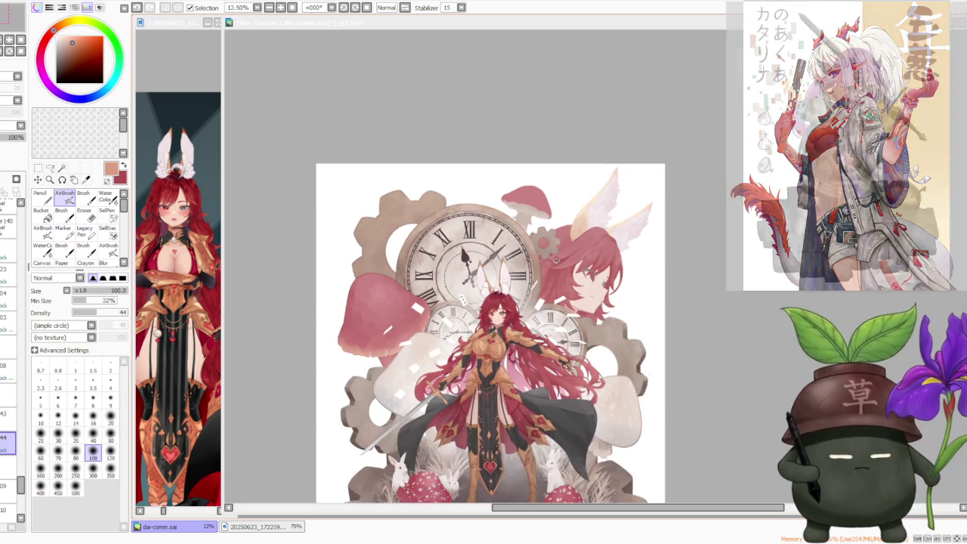
pyautogui.scroll(-2, 556, 261)
pyautogui.scroll(3, 460, 453)
pyautogui.scroll(-2, 512, 245)
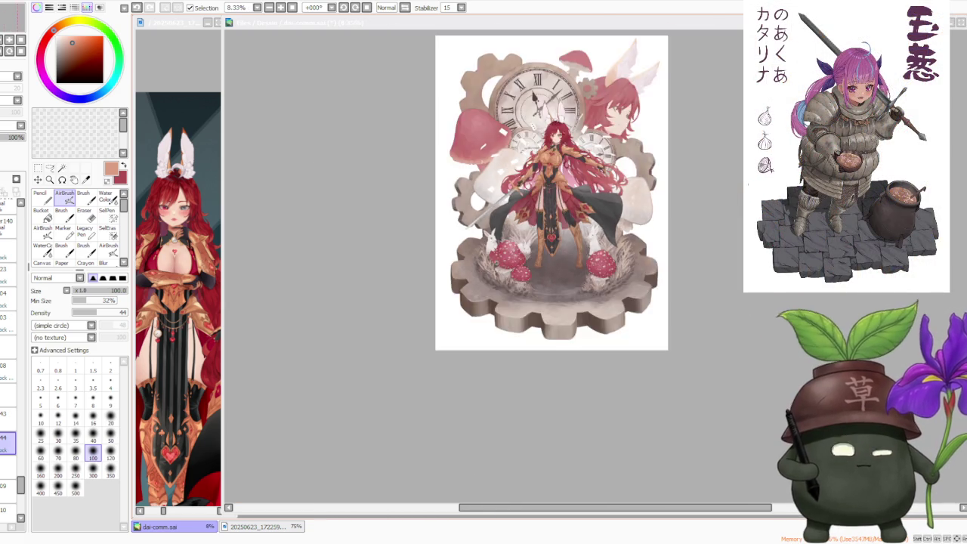
pyautogui.scroll(-3, 492, 289)
pyautogui.scroll(2, 548, 192)
pyautogui.scroll(2, 546, 189)
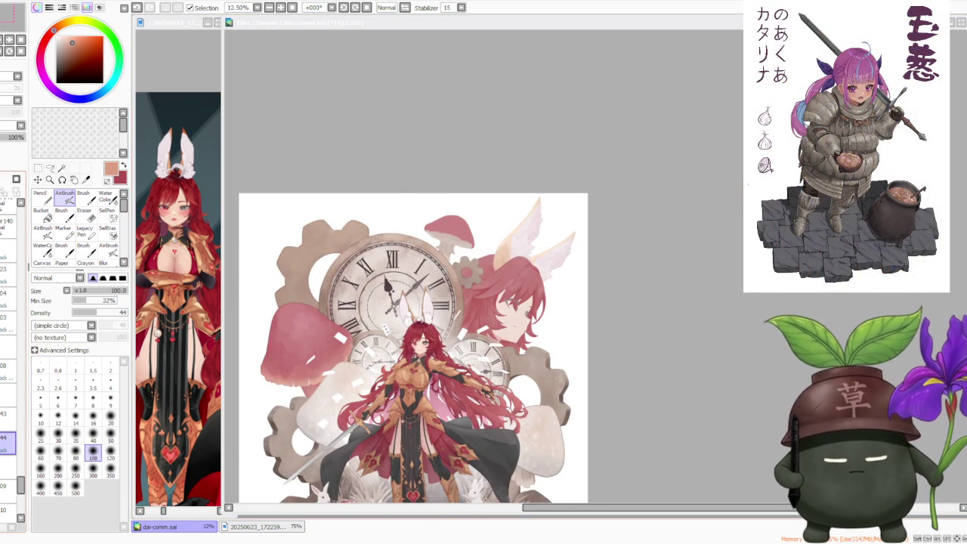
# Step: Select the layer just above the current one in the Layers panel
pyautogui.click(8, 418)
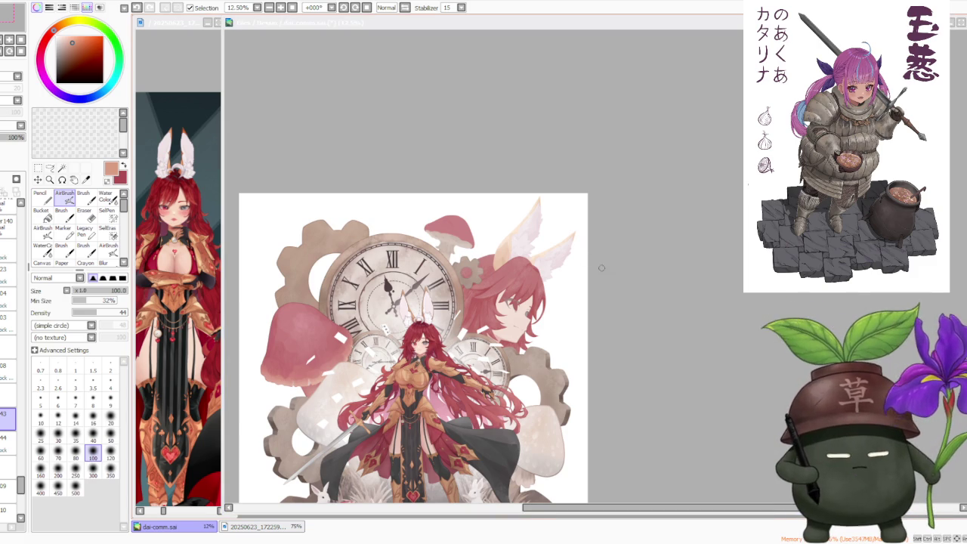
pyautogui.scroll(1, 487, 225)
pyautogui.scroll(2, 424, 232)
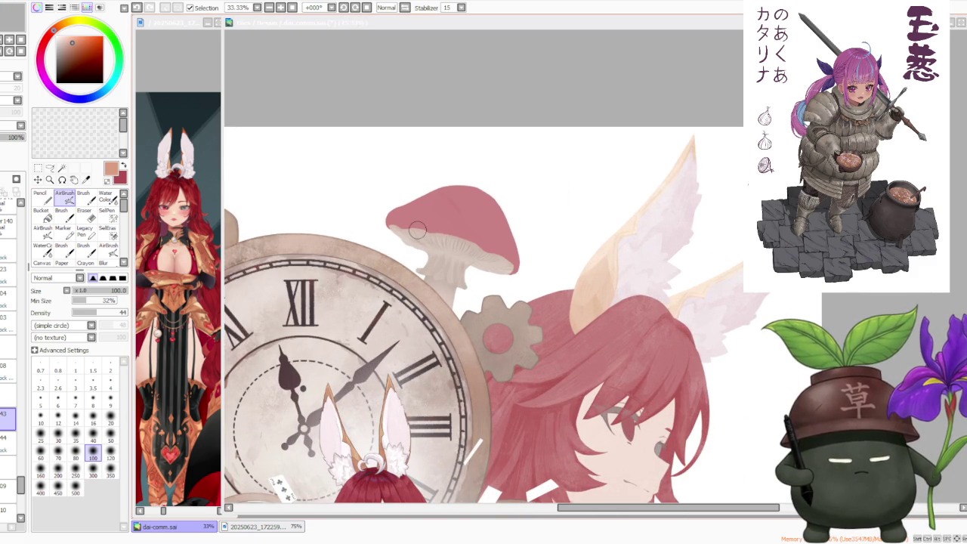
# Step: Sample the stem's pale grey, select layer 44 and switch to the Brush
pyautogui.keyDown('alt'); pyautogui.click(444, 294); pyautogui.keyUp('alt')
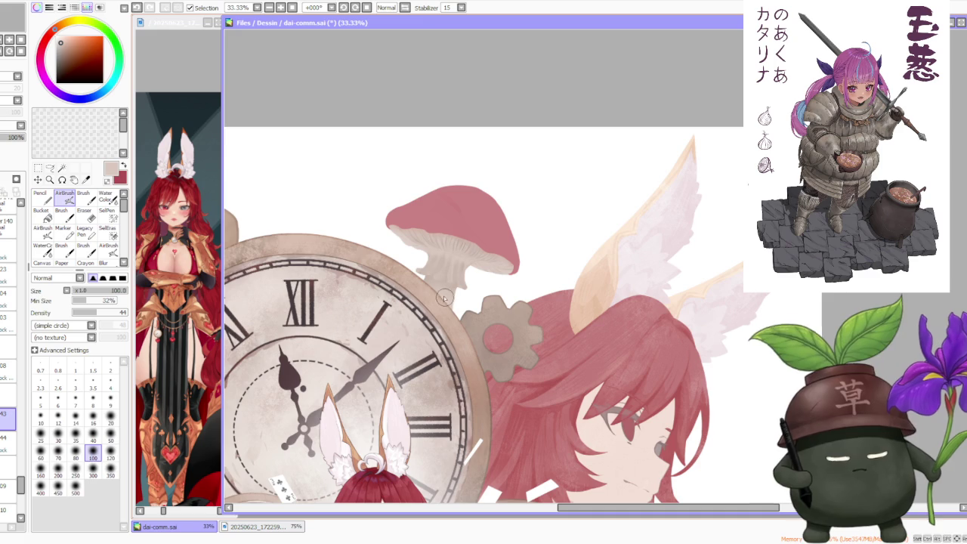
pyautogui.click(6, 442)
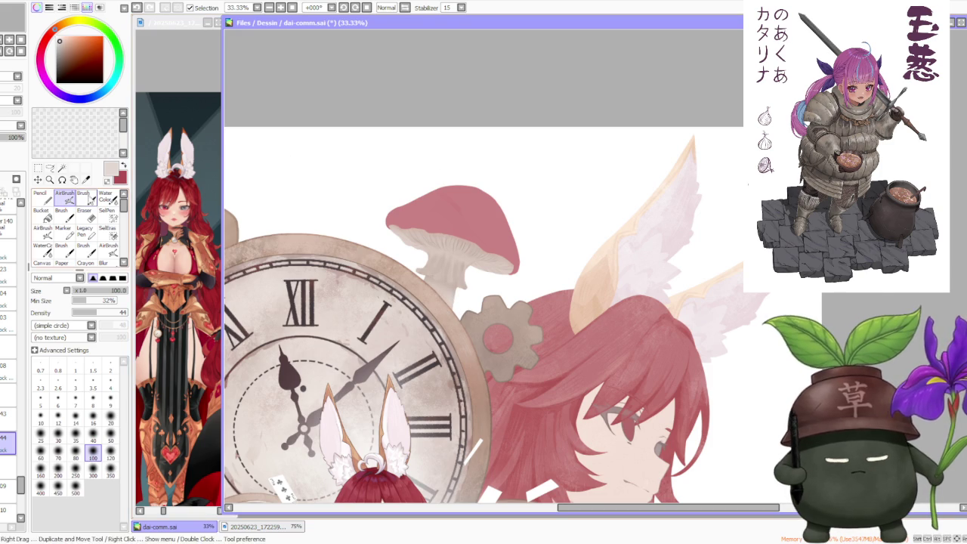
pyautogui.press('b')
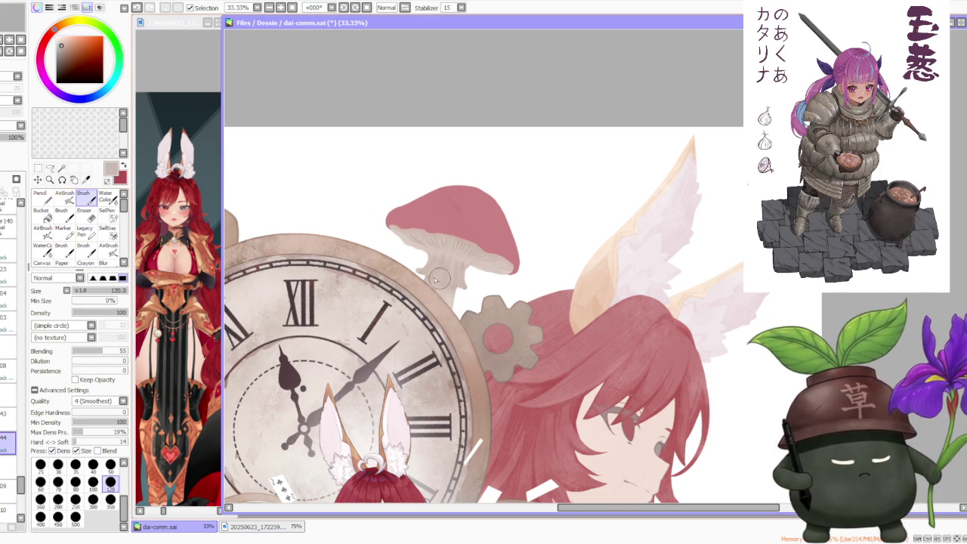
pyautogui.scroll(1, 439, 262)
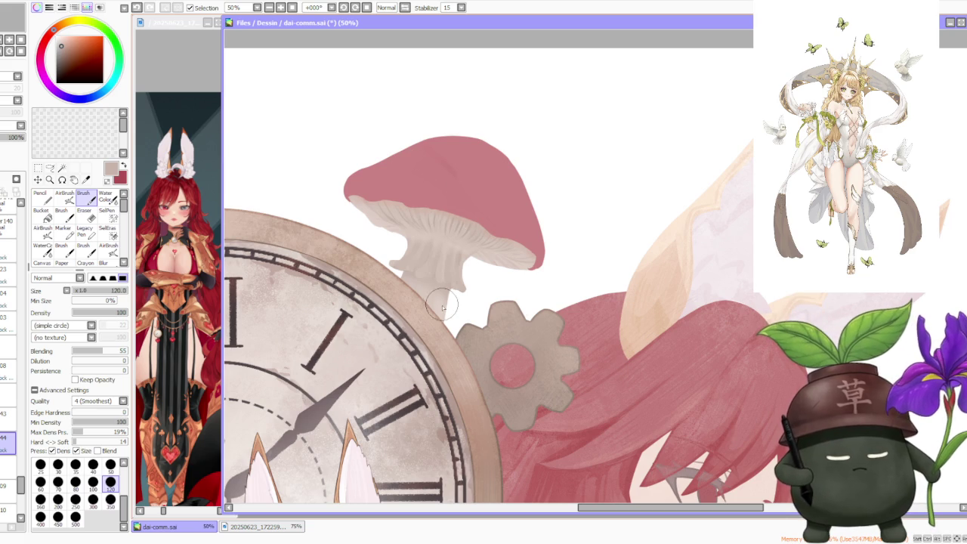
# Step: Paint the stem's left underside light grey at size 100, undoing the last stroke
pyautogui.keyDown('alt'); pyautogui.click(436, 299); pyautogui.keyUp('alt')
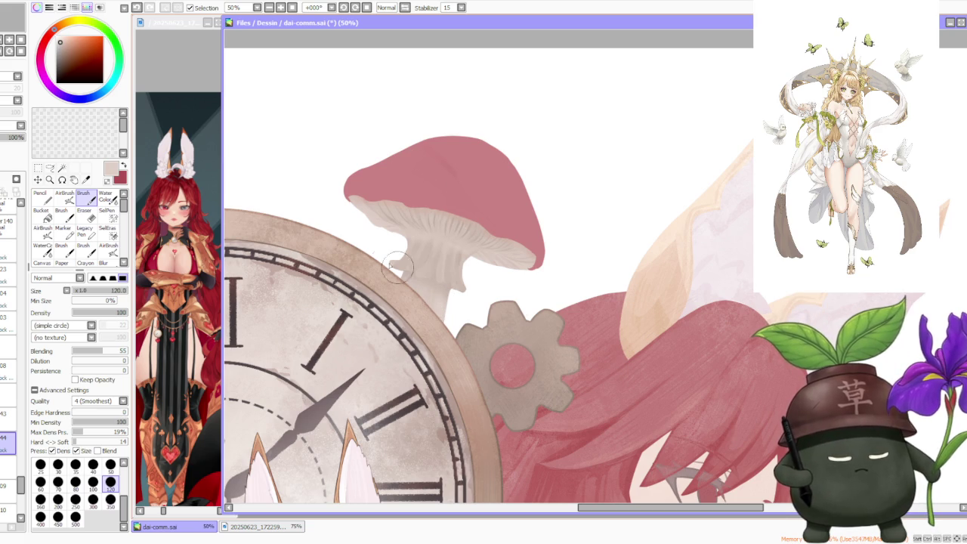
pyautogui.moveTo(393, 264); pyautogui.dragTo(399, 261)
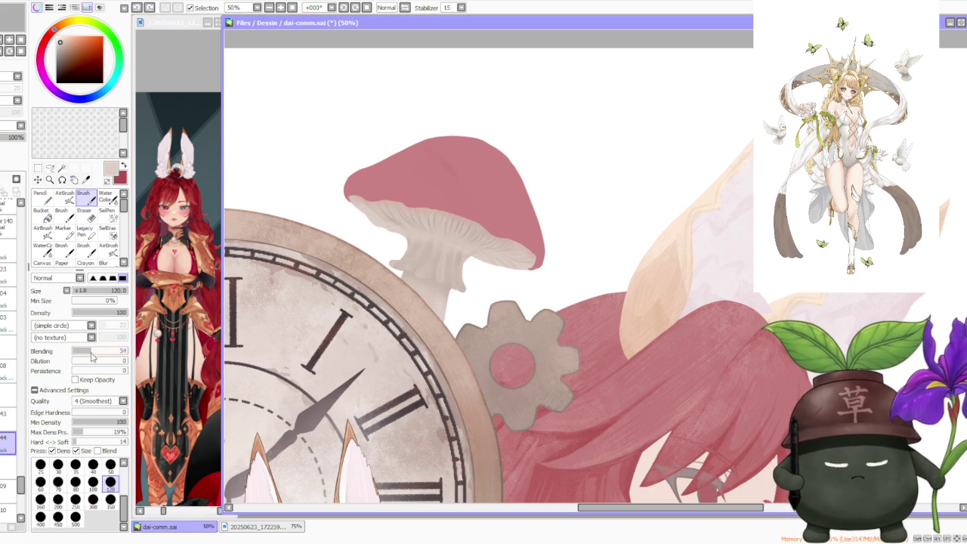
pyautogui.scroll(1, 397, 260)
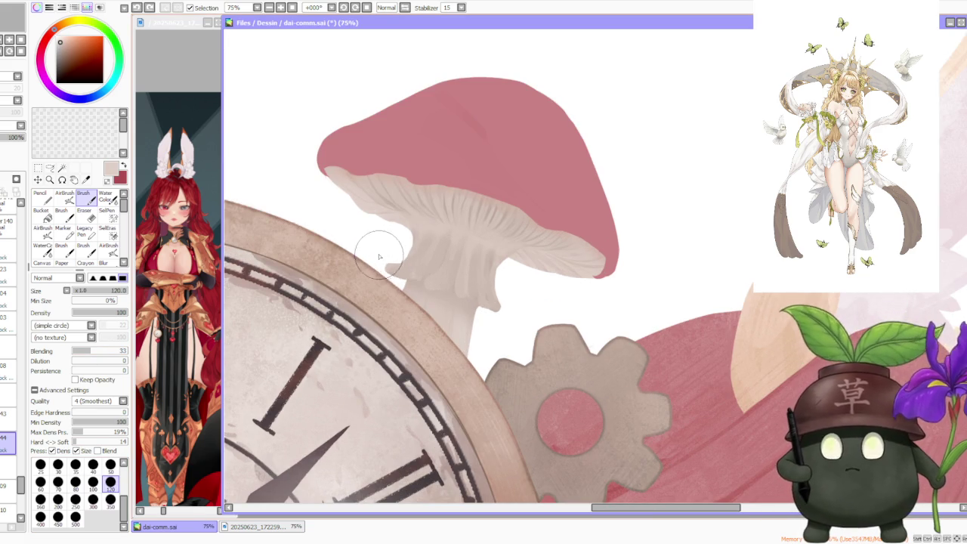
pyautogui.moveTo(386, 268); pyautogui.dragTo(408, 276)
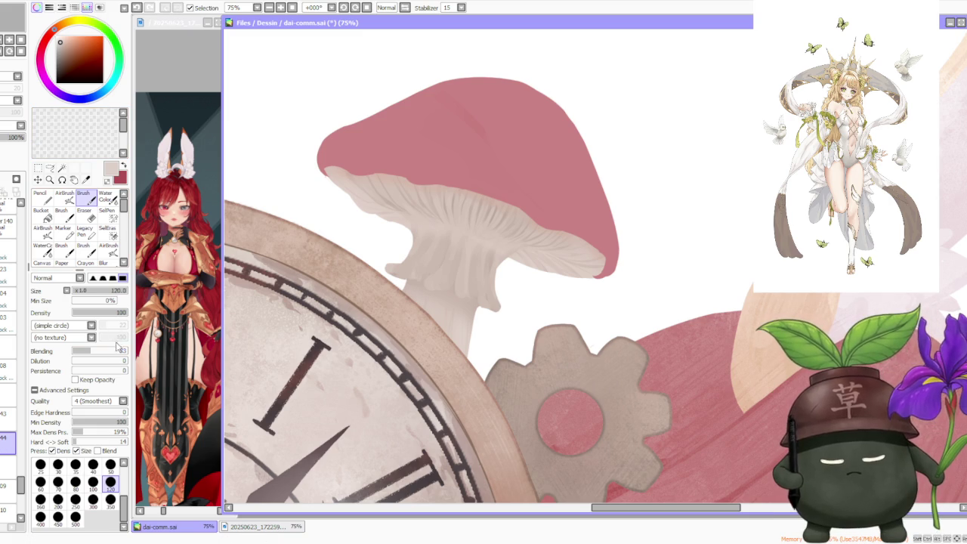
pyautogui.click(93, 483)
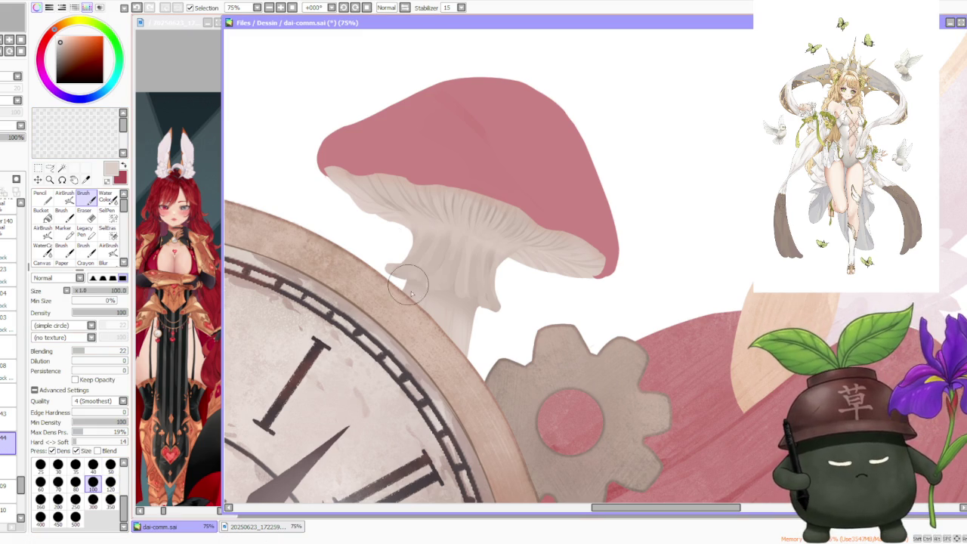
pyautogui.moveTo(391, 274); pyautogui.dragTo(405, 278)
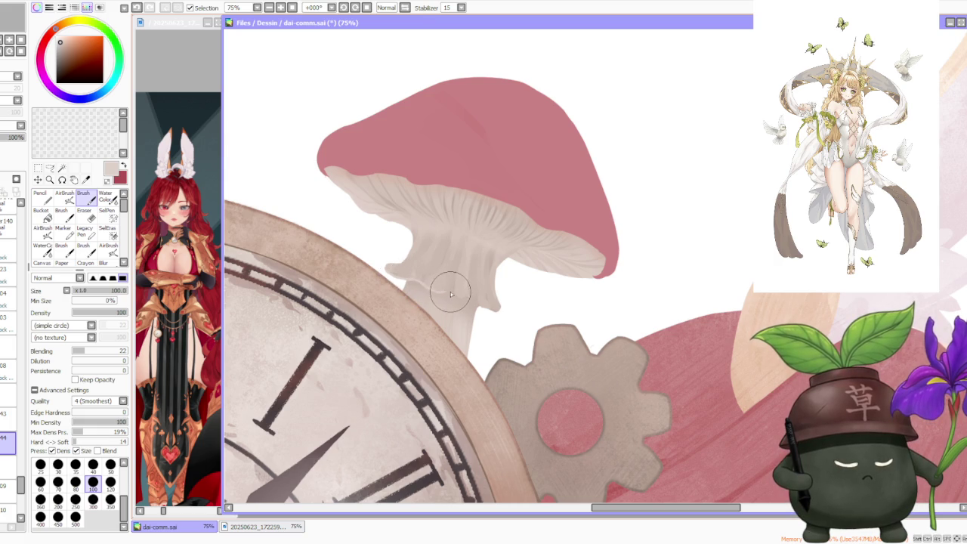
pyautogui.hotkey('ctrl', 'z')
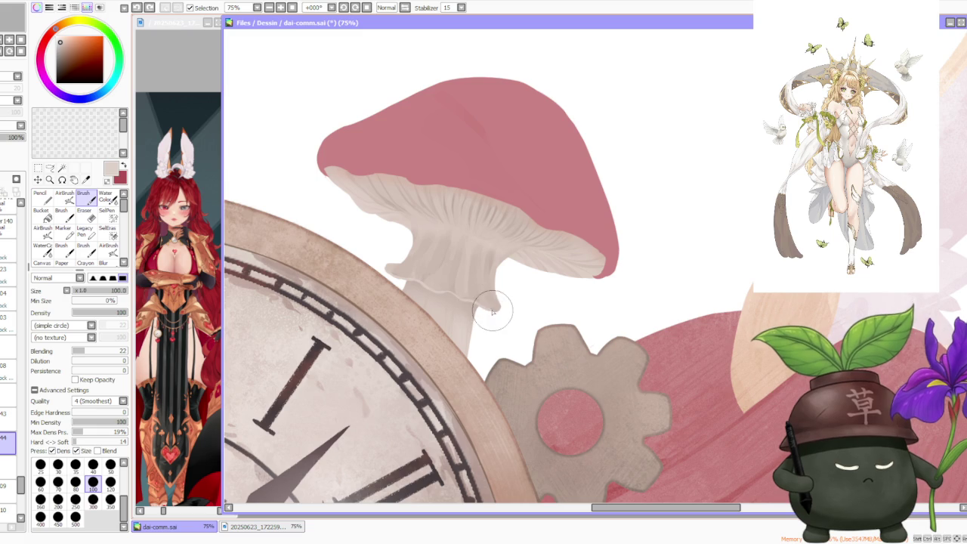
pyautogui.scroll(-2, 497, 310)
pyautogui.scroll(-1, 497, 287)
# Step: Zoom to 150% on the mushroom's gill skirt
pyautogui.scroll(-1, 495, 227)
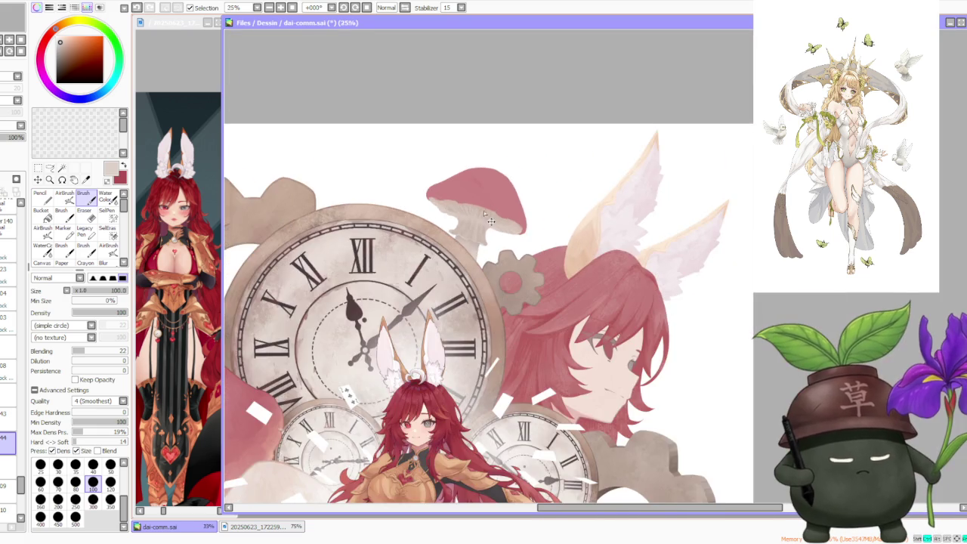
pyautogui.scroll(-1, 496, 201)
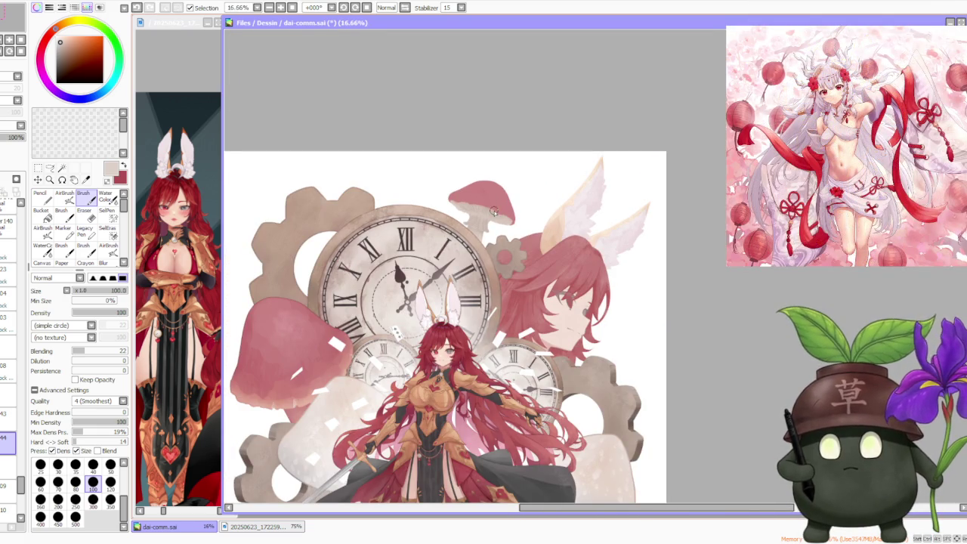
pyautogui.scroll(5, 493, 211)
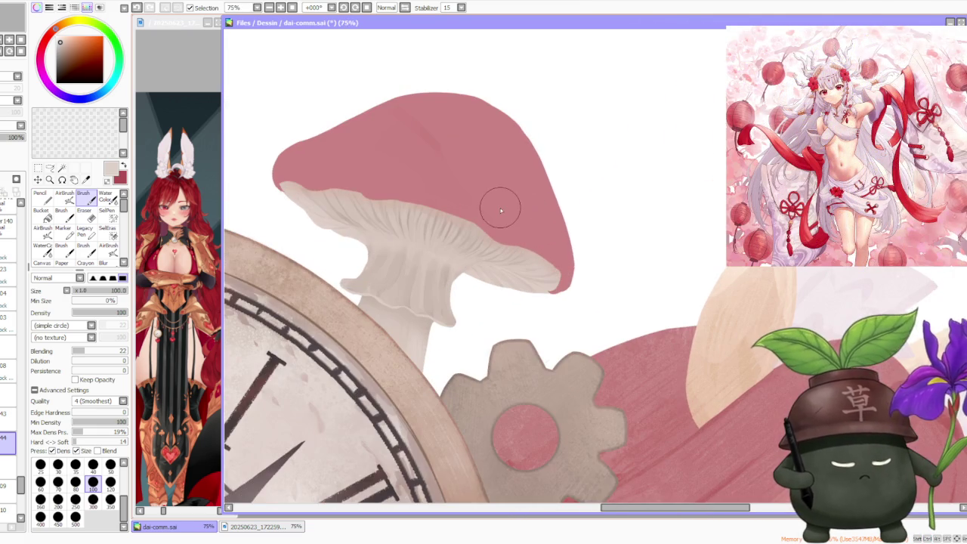
pyautogui.scroll(-6, 499, 209)
pyautogui.scroll(-2, 498, 204)
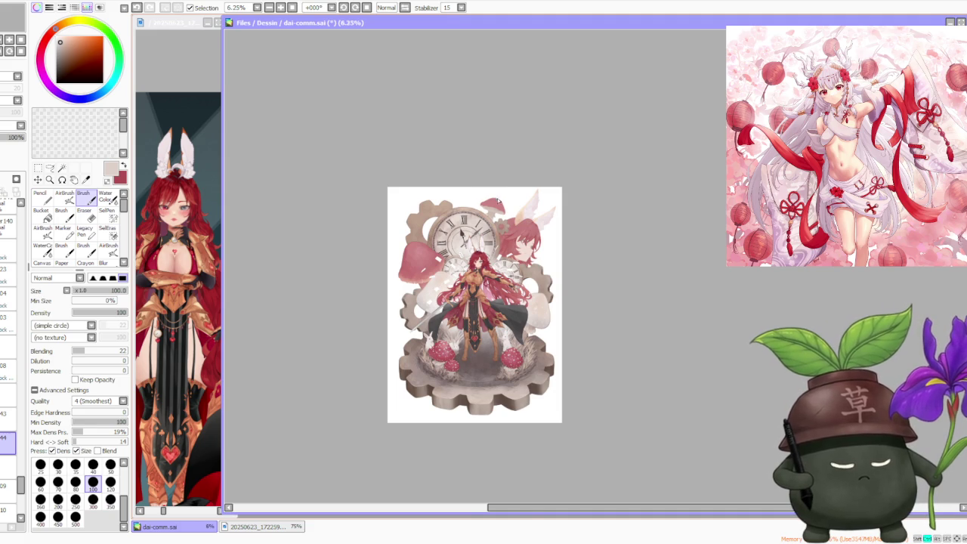
pyautogui.scroll(5, 498, 201)
pyautogui.scroll(1, 496, 203)
pyautogui.scroll(1, 496, 204)
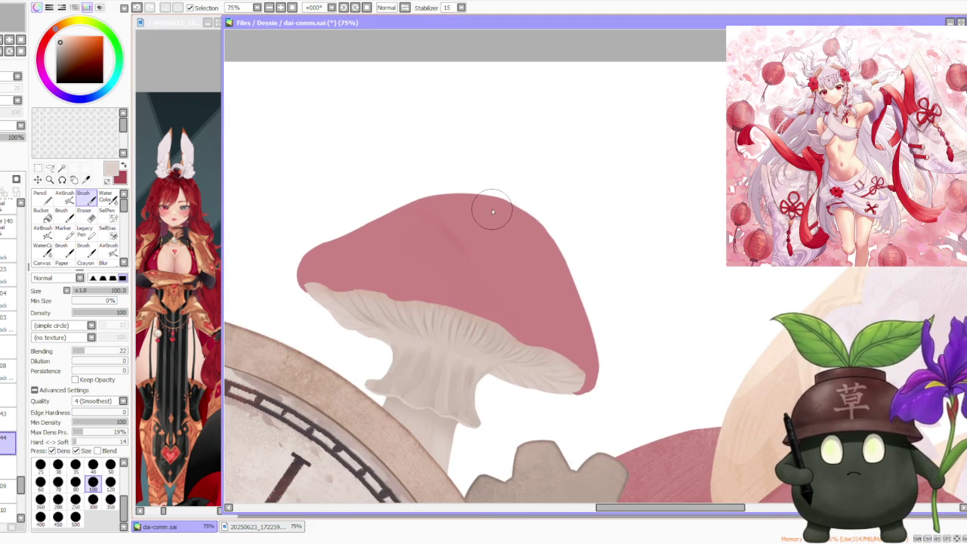
pyautogui.scroll(-2, 392, 249)
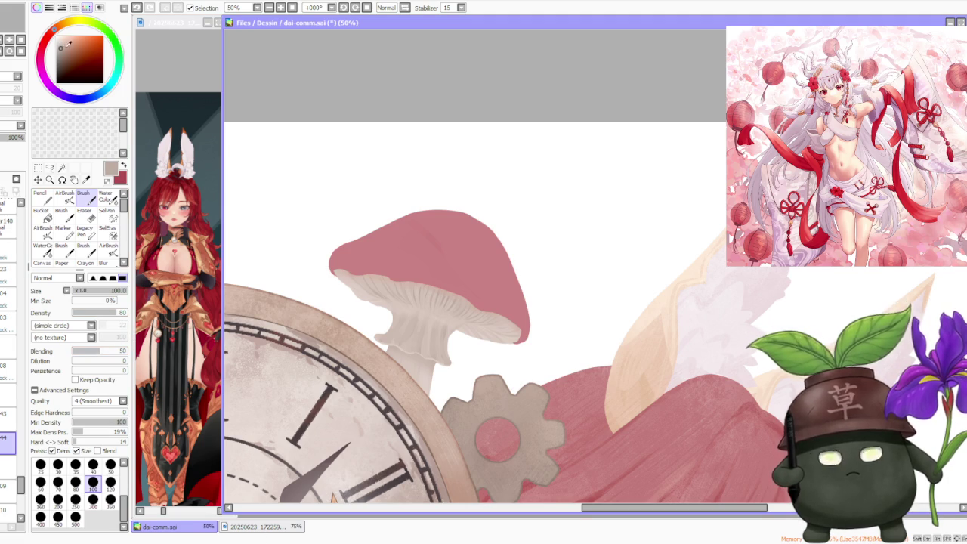
pyautogui.scroll(4, 321, 236)
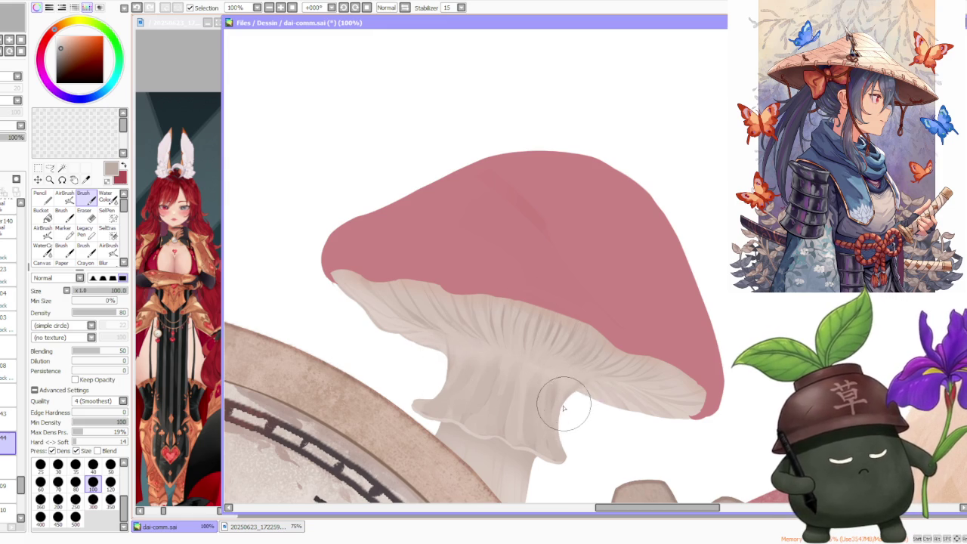
pyautogui.scroll(-3, 575, 386)
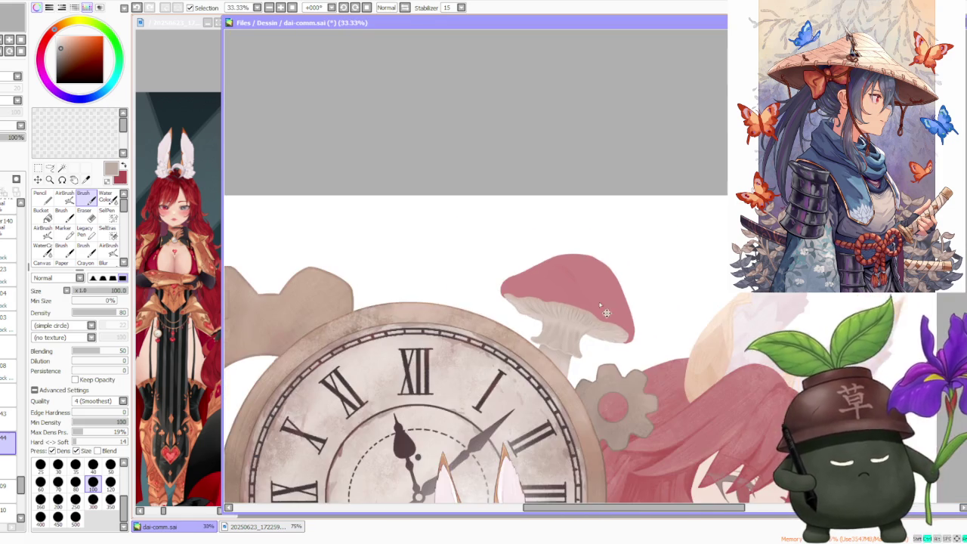
pyautogui.scroll(-1, 605, 300)
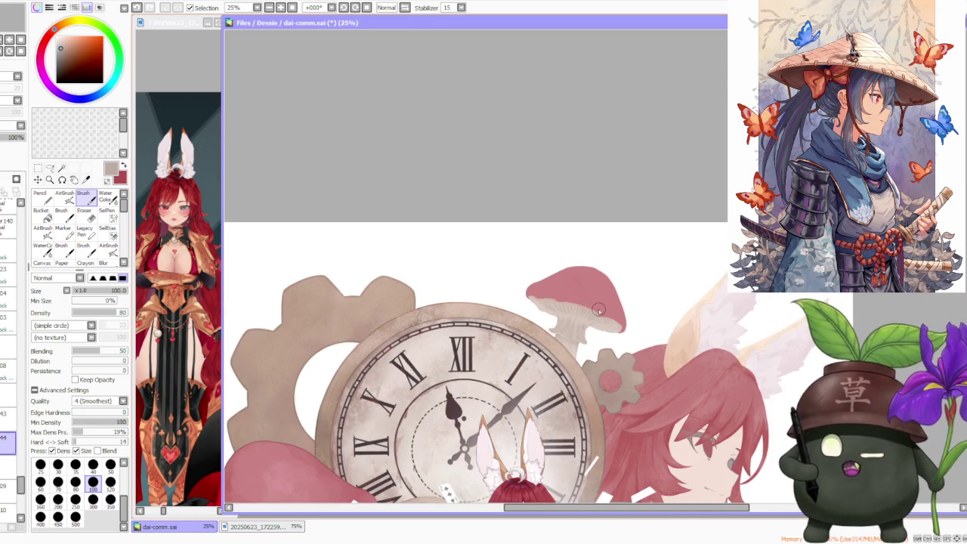
pyautogui.scroll(4, 598, 308)
pyautogui.scroll(1, 508, 321)
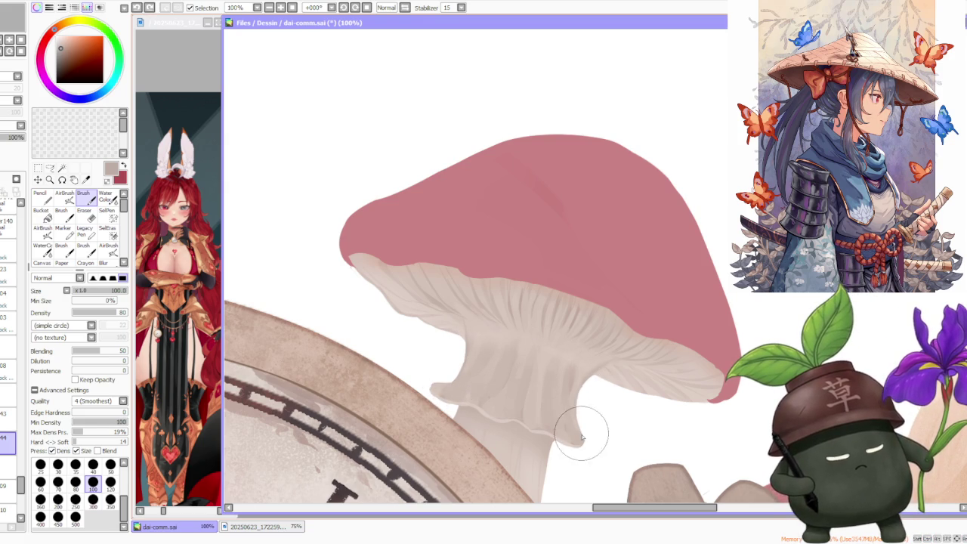
pyautogui.scroll(-1, 579, 400)
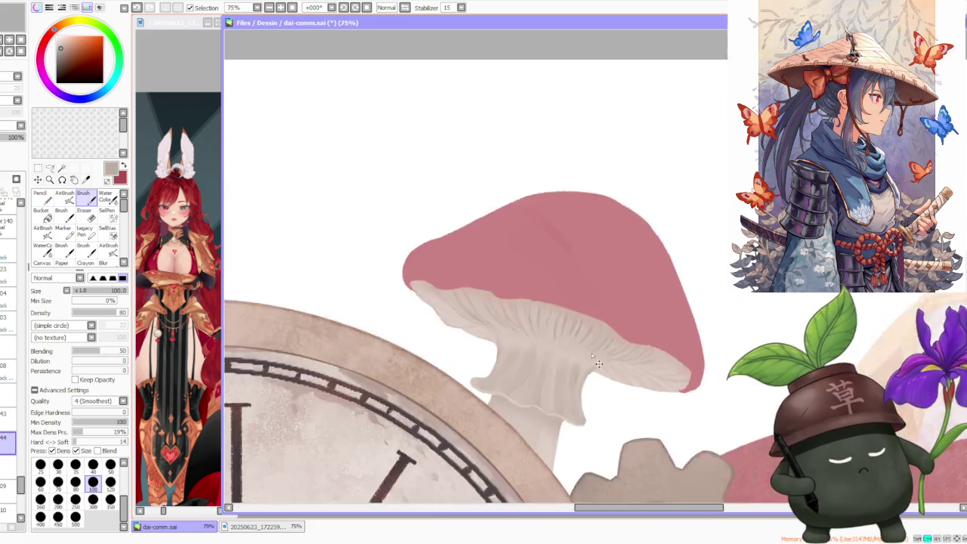
pyautogui.scroll(-1, 591, 362)
pyautogui.scroll(-1, 624, 313)
pyautogui.scroll(4, 519, 277)
pyautogui.scroll(1, 426, 269)
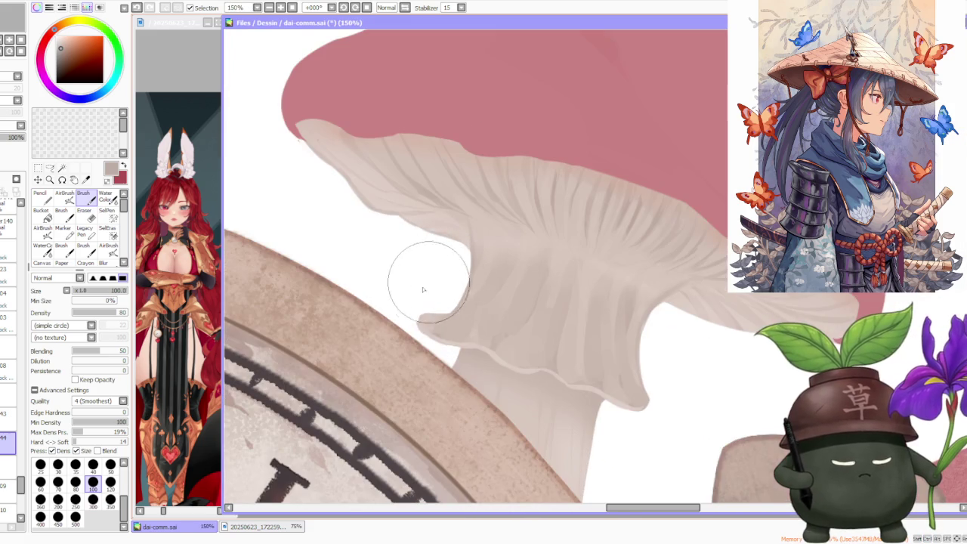
# Step: Undo the last stroke and extend the lower-left gill lobe toward the clock rim at size 50
pyautogui.hotkey('ctrl', 'z')
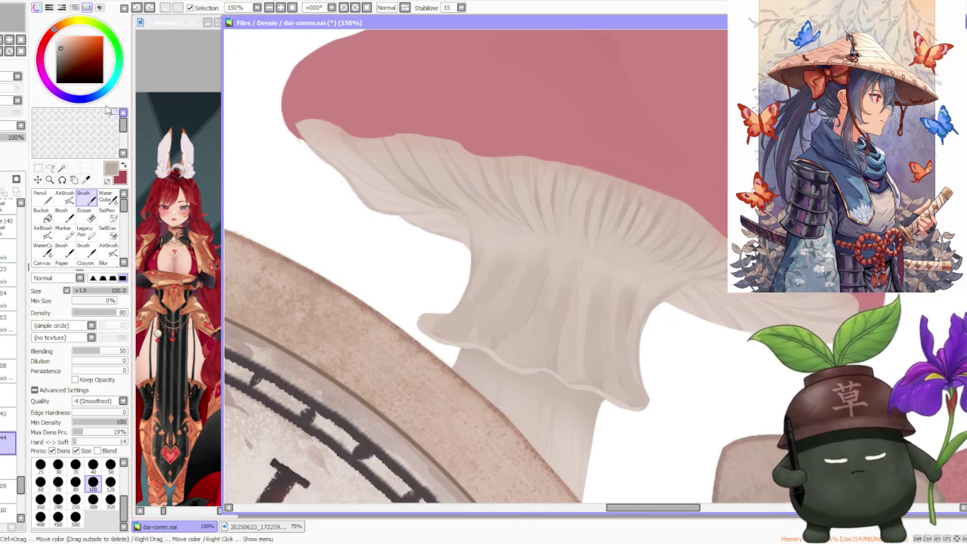
pyautogui.click(110, 464)
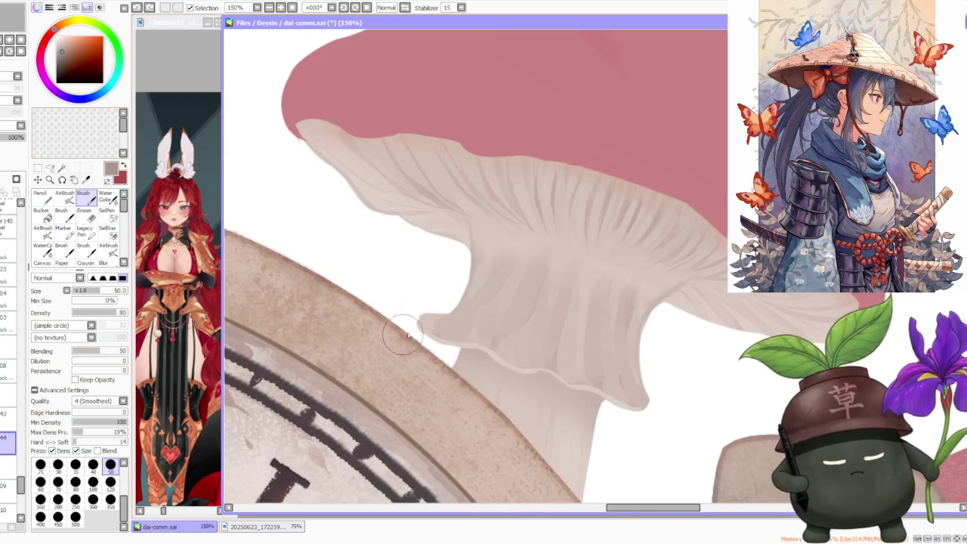
pyautogui.moveTo(418, 326); pyautogui.dragTo(467, 351)
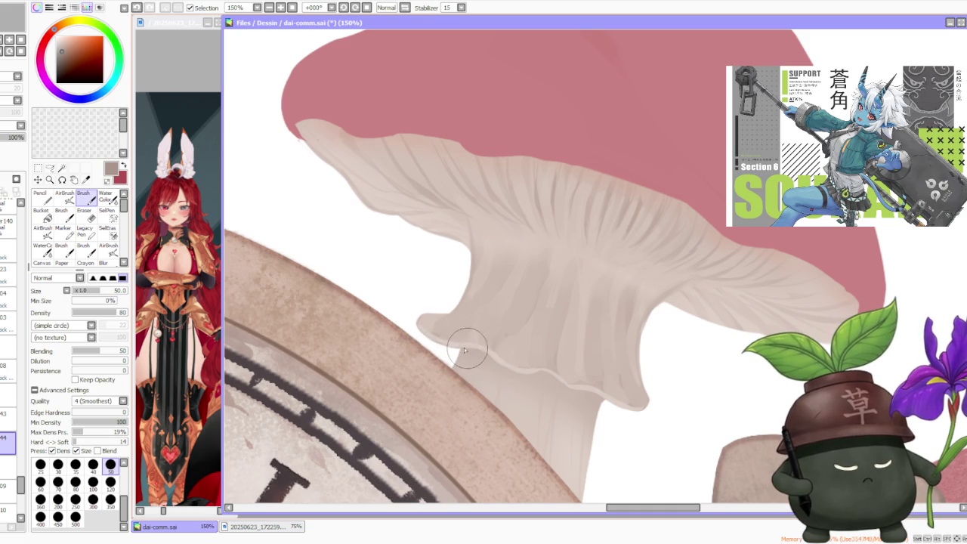